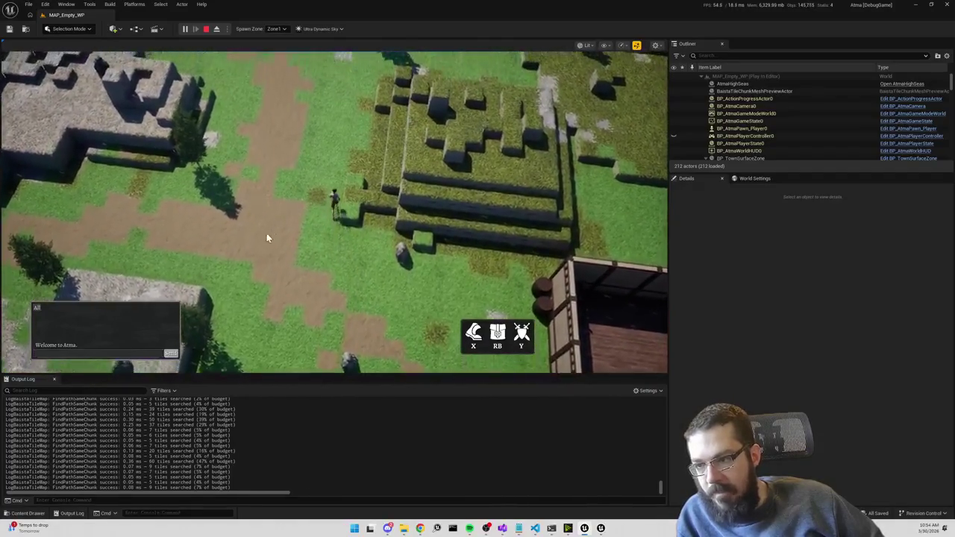
Walk the character down-left, trigger a Live Coding recompile, then end the play session.
click(230, 280)
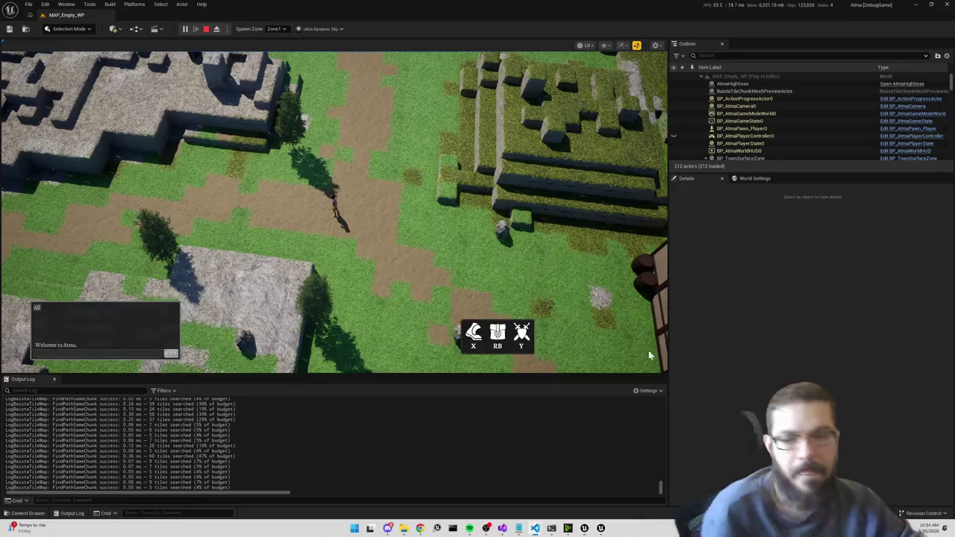
key(ctrl+alt+F11)
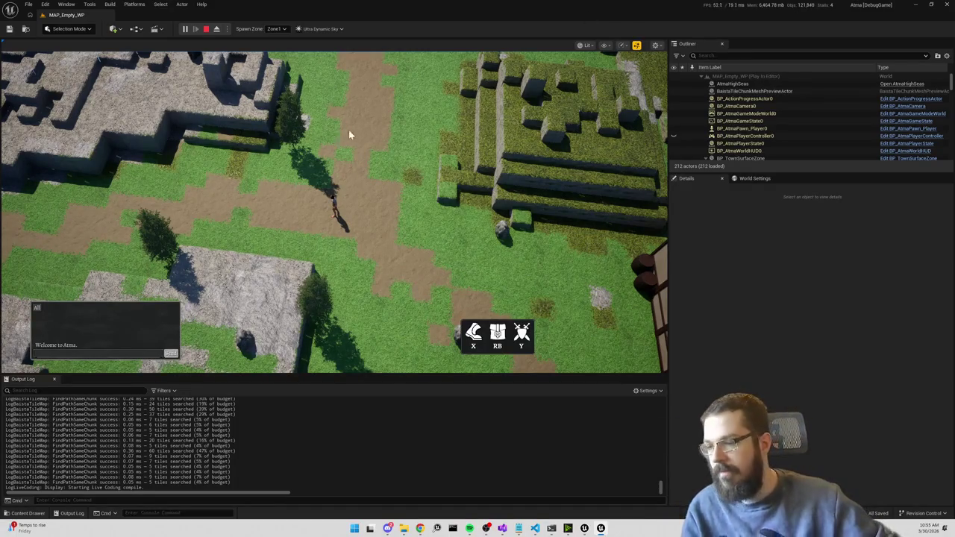
click(207, 29)
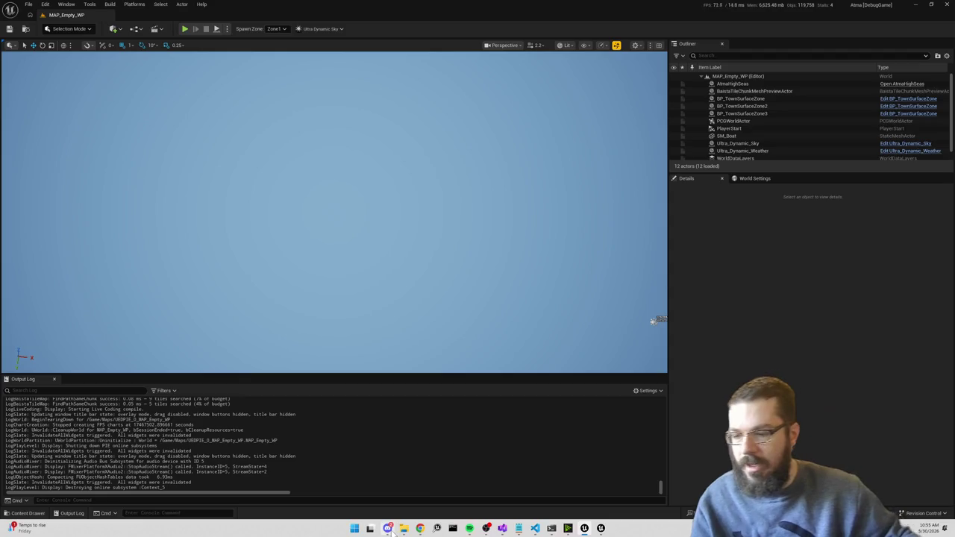
Once Live Coding succeeds, launch MAP_Empty_WP in Play-in-Editor.
mouse_move(388, 529)
mouse_move(403, 490)
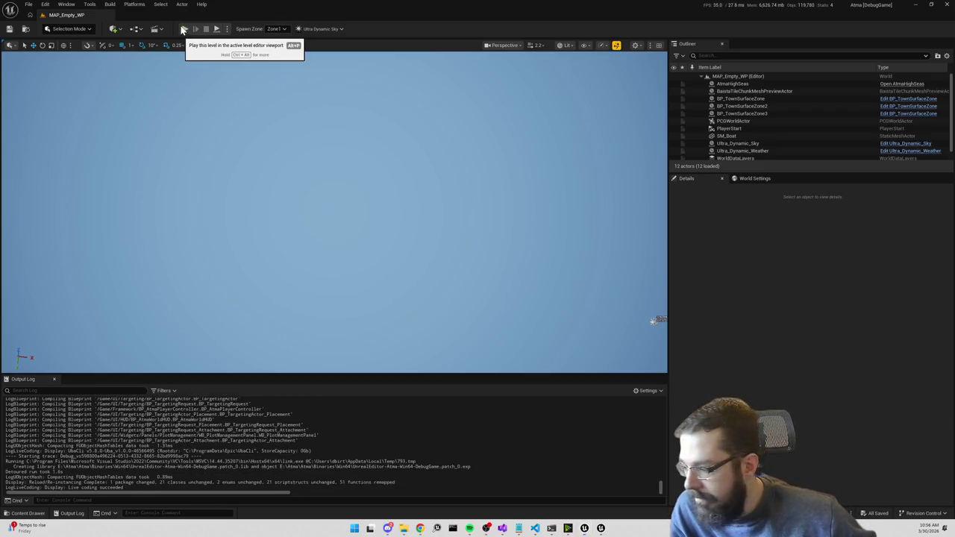
key(grave)
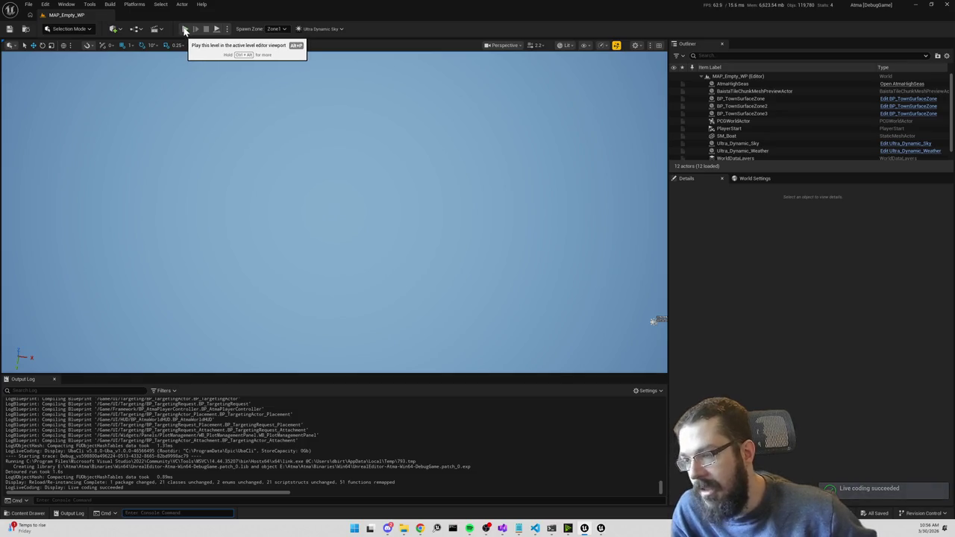
click(185, 29)
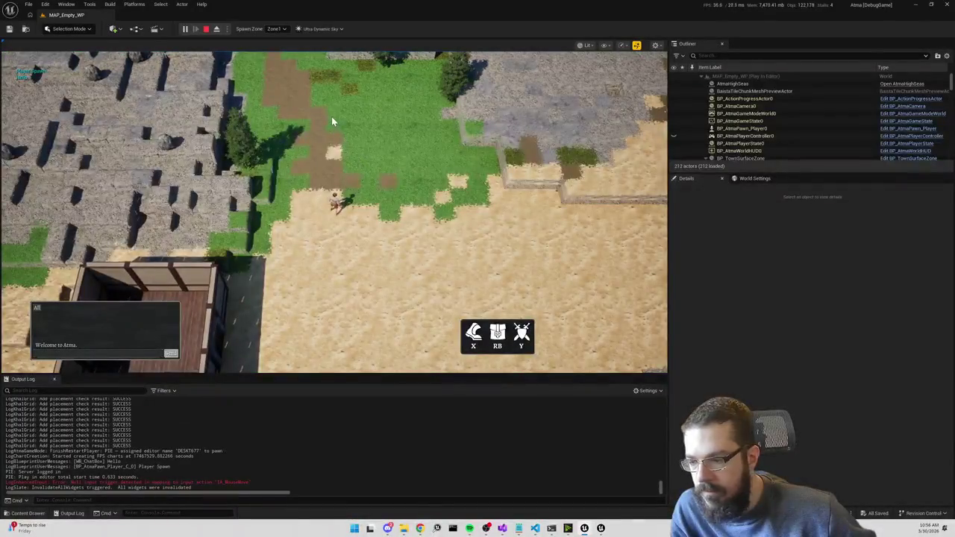
Walk the character up and down the dirt path and onto the nearby grass.
click(330, 114)
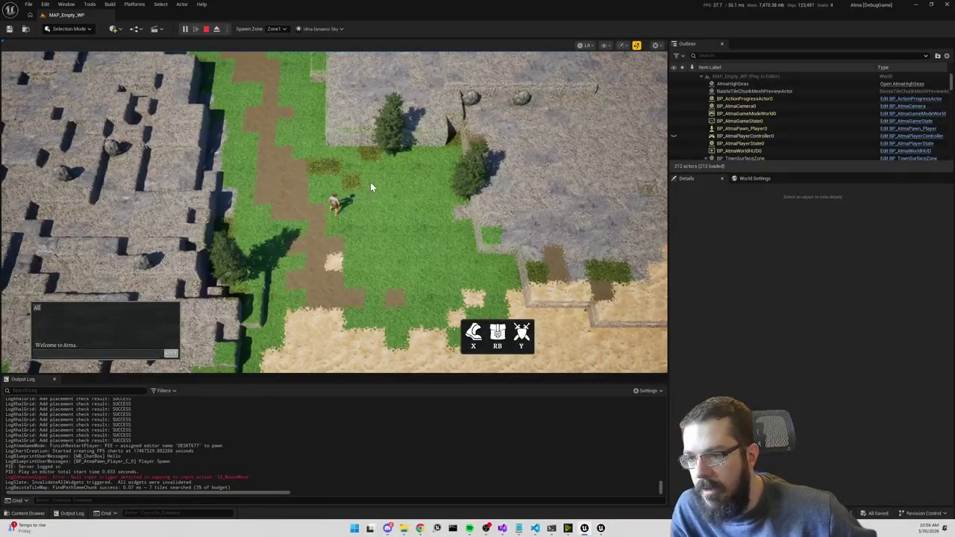
click(370, 182)
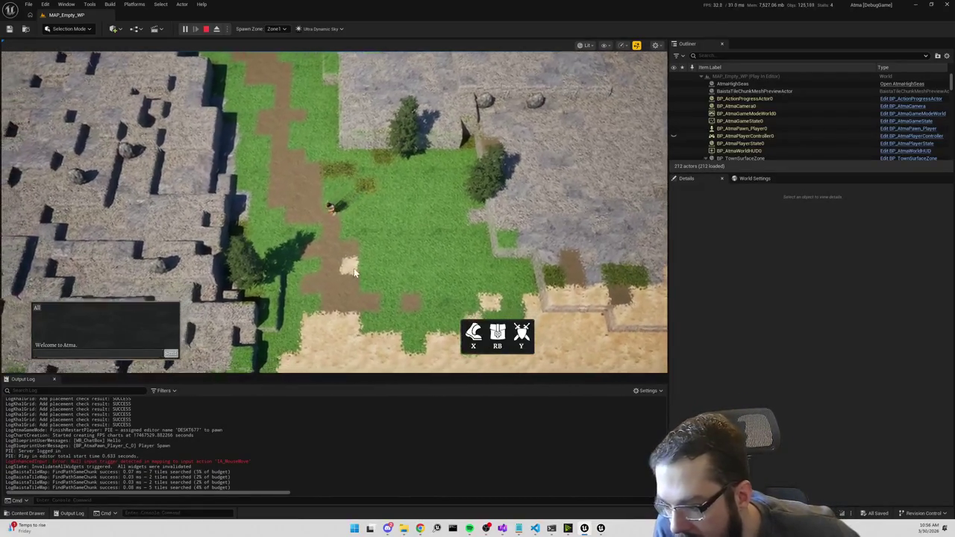
click(353, 267)
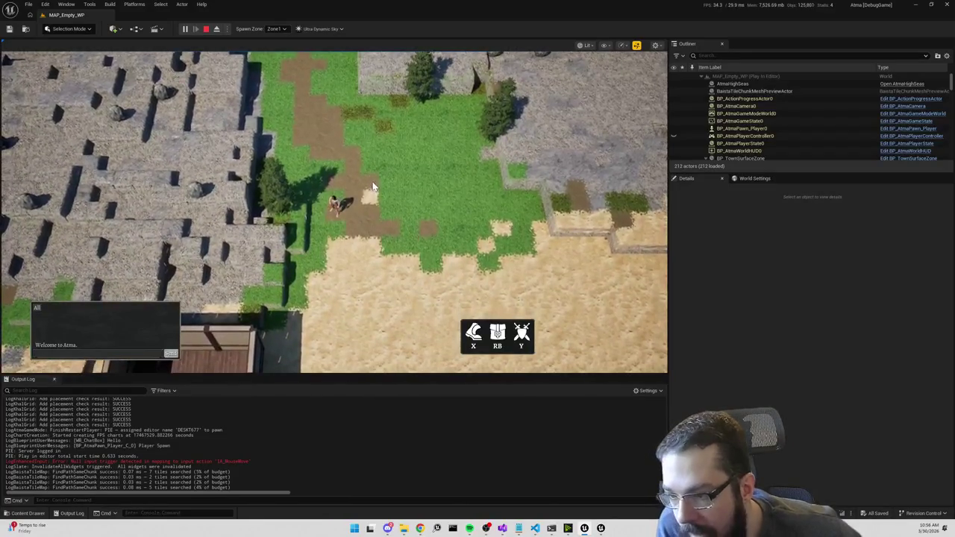
click(373, 187)
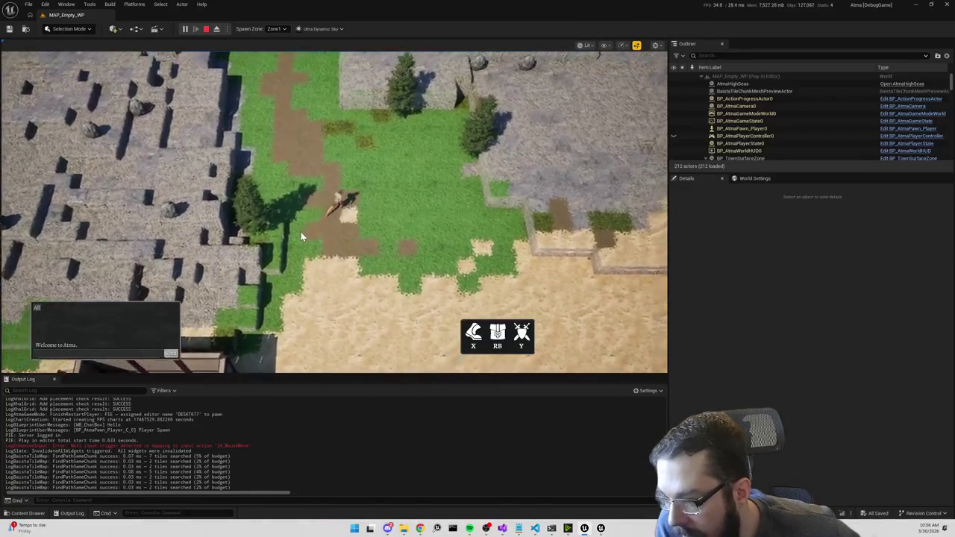
click(294, 242)
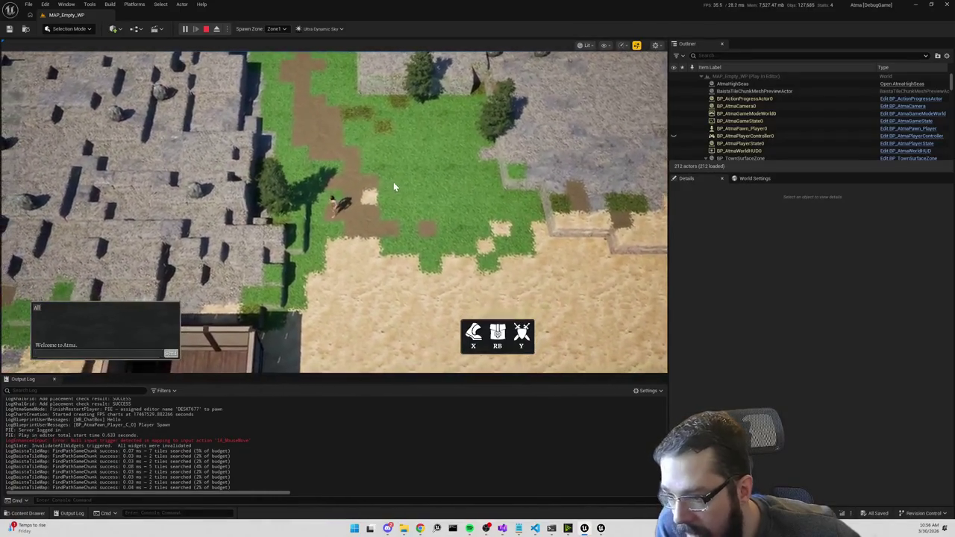
click(388, 182)
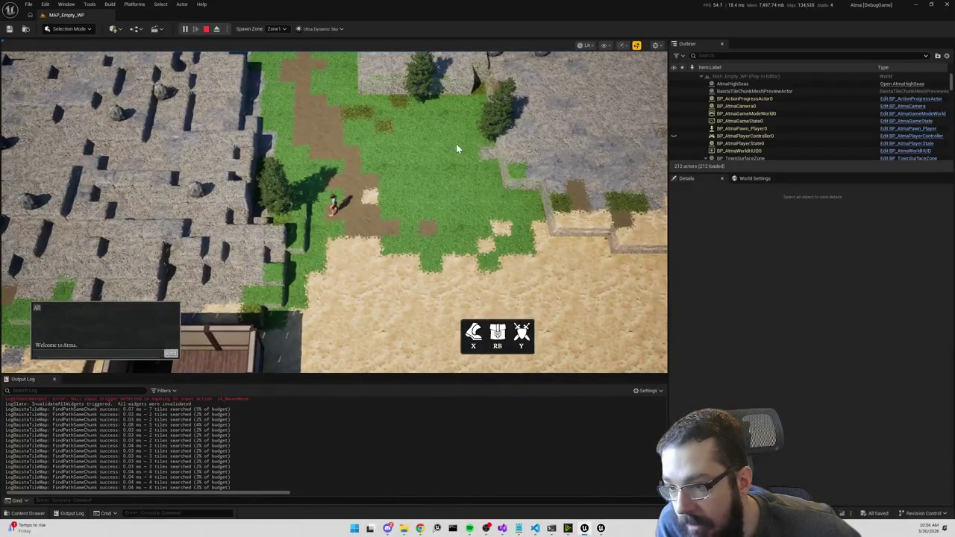
Send the character north up the path and toward the fenced area.
click(456, 147)
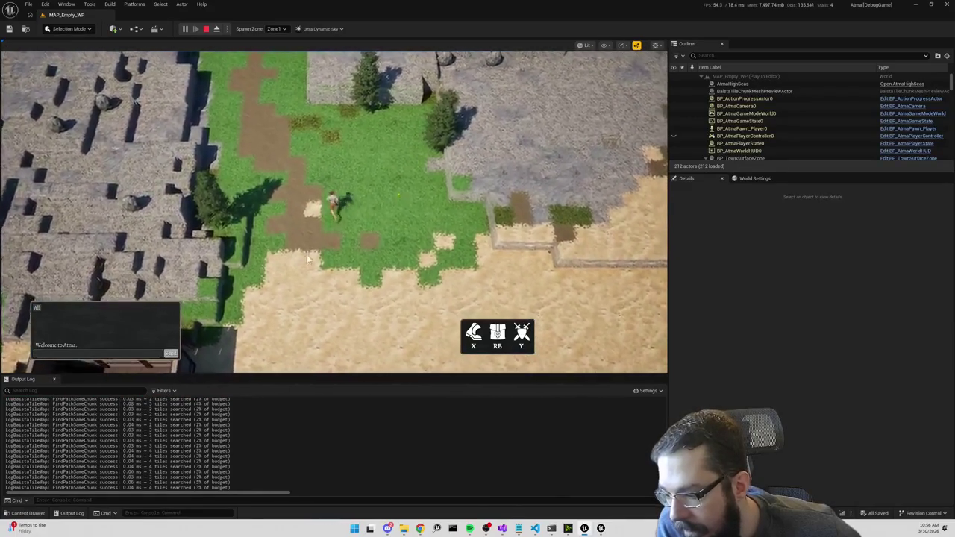
click(280, 112)
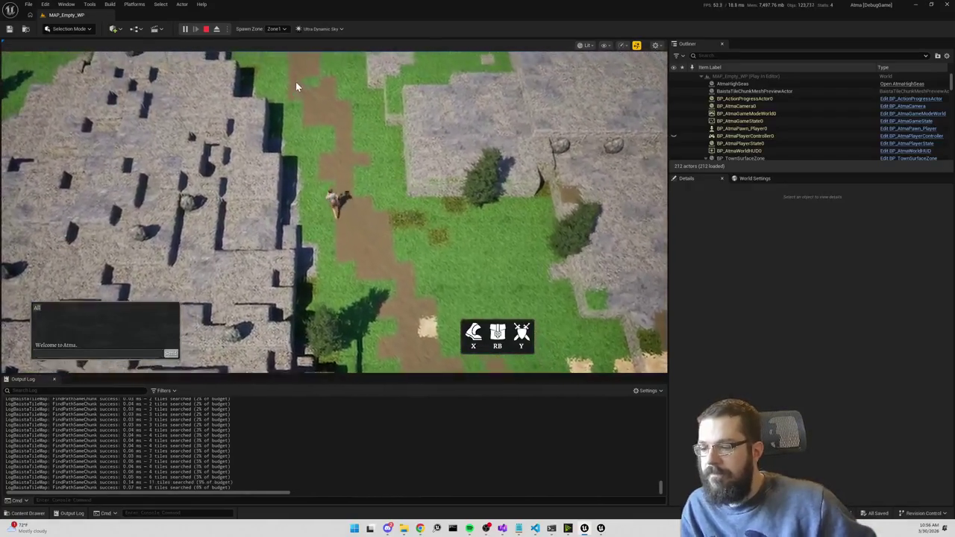
click(295, 82)
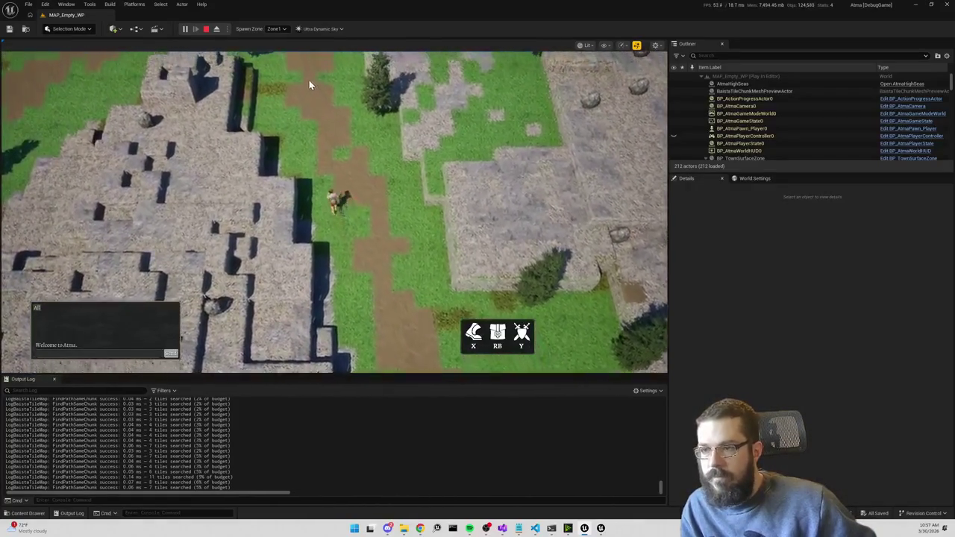
click(297, 116)
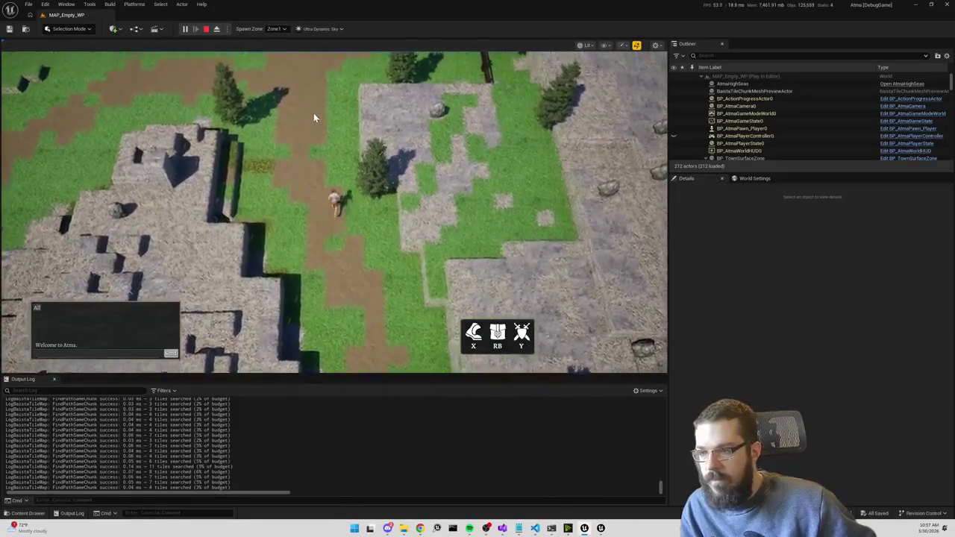
click(330, 164)
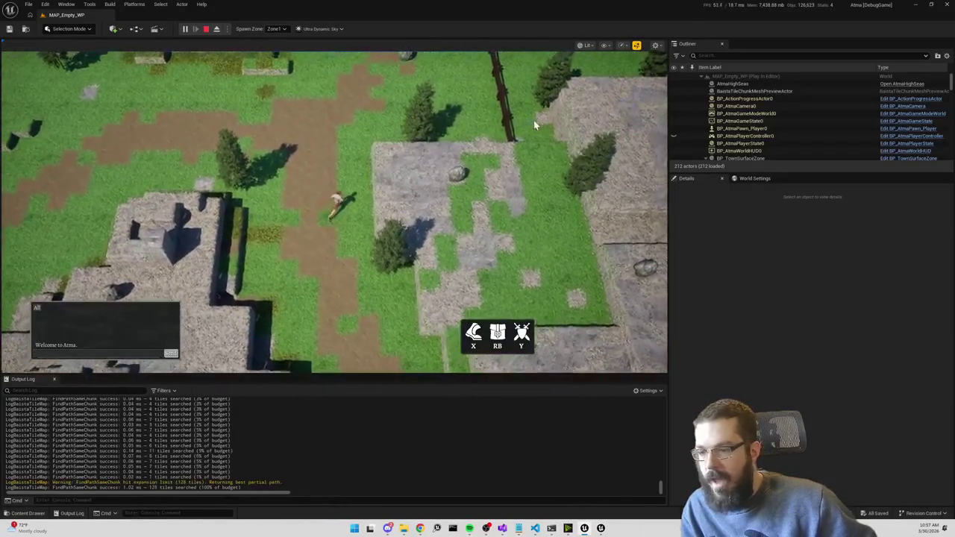
click(437, 134)
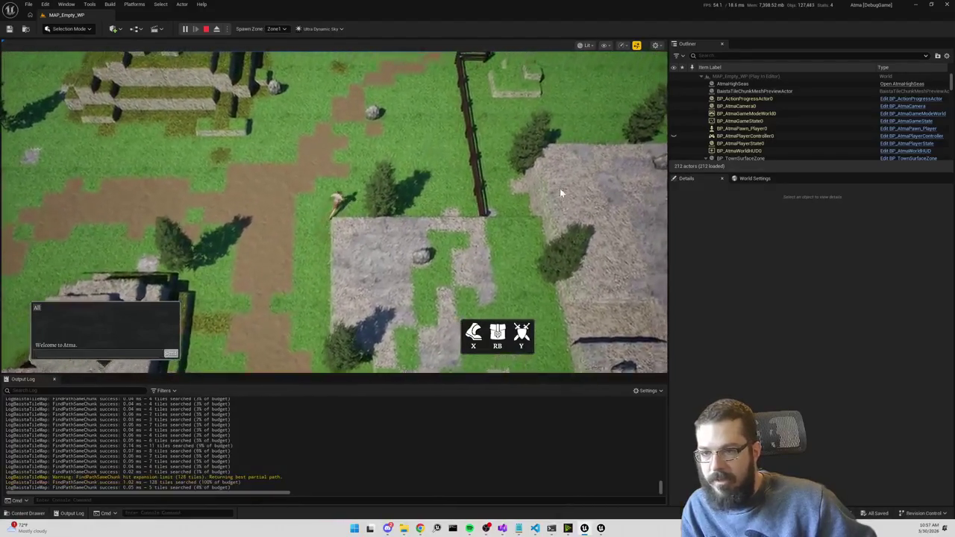
Walk the character into and across the fenced yard and along the stone yard edge.
click(451, 217)
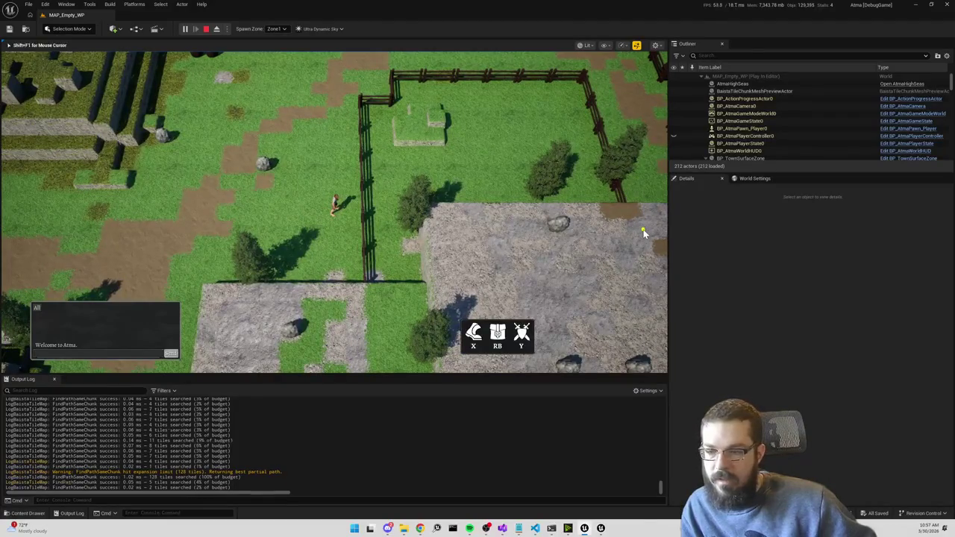
click(560, 211)
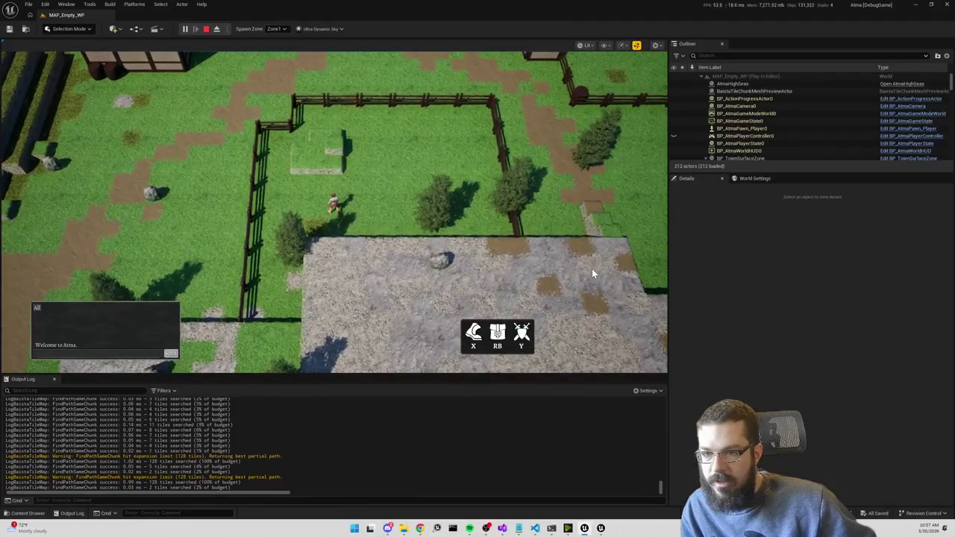
click(616, 254)
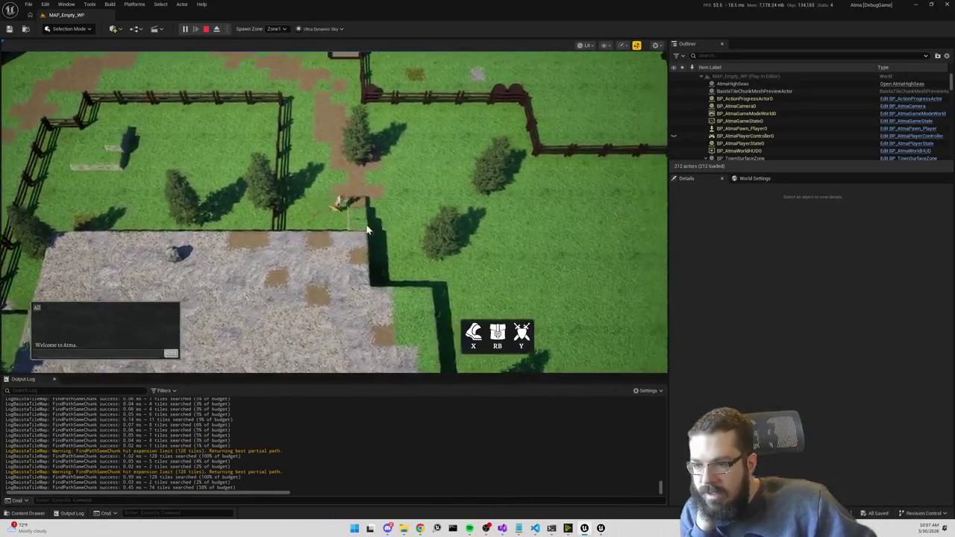
click(150, 188)
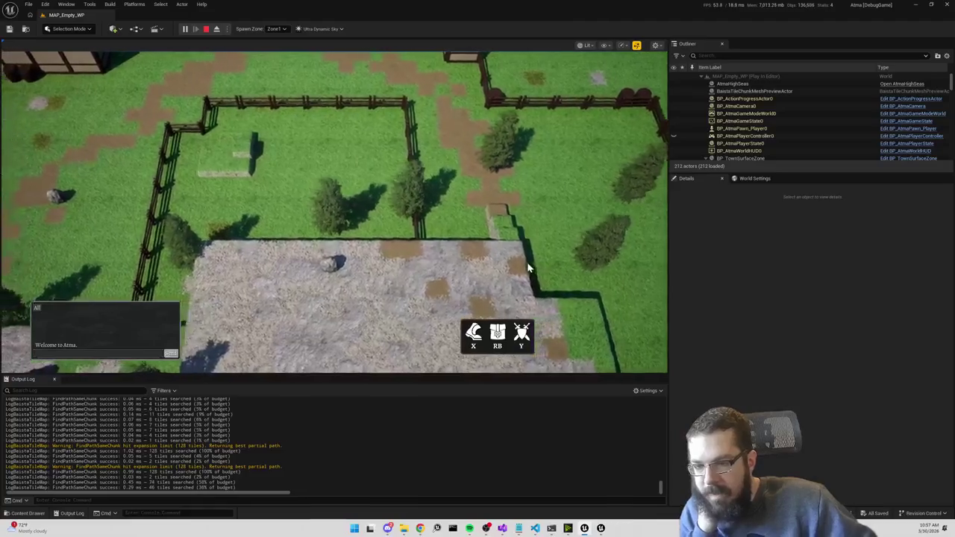
click(561, 254)
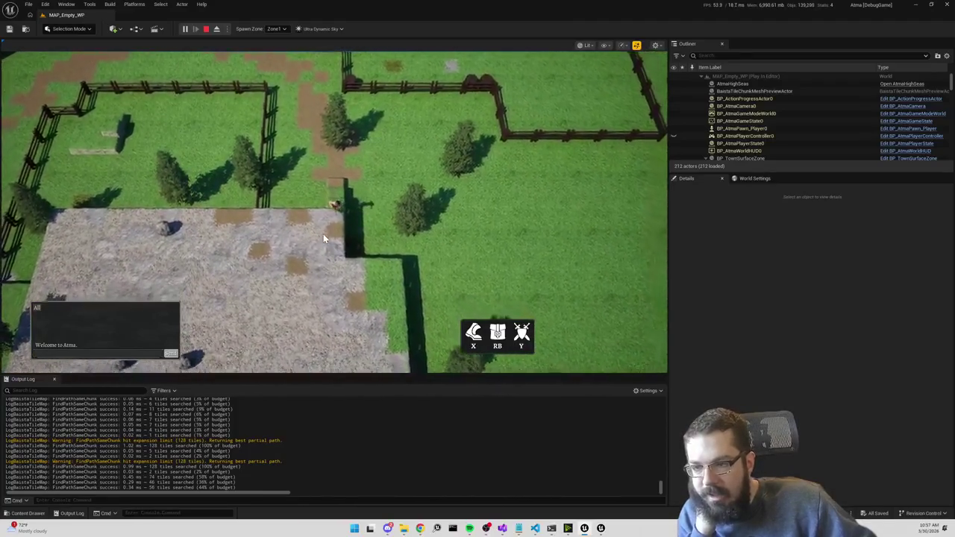
Rotate the game camera around the character with E and Q, then stop the play session.
key(e)
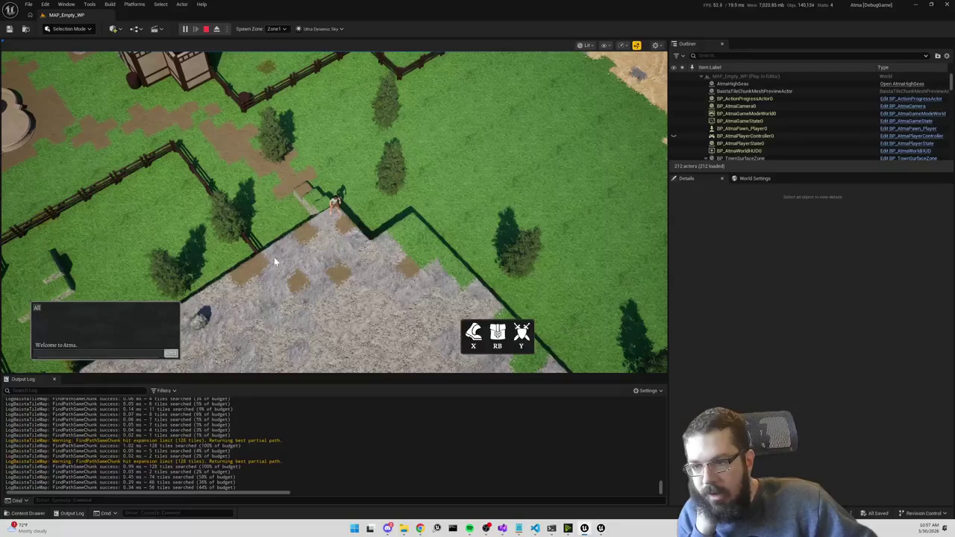
key(q)
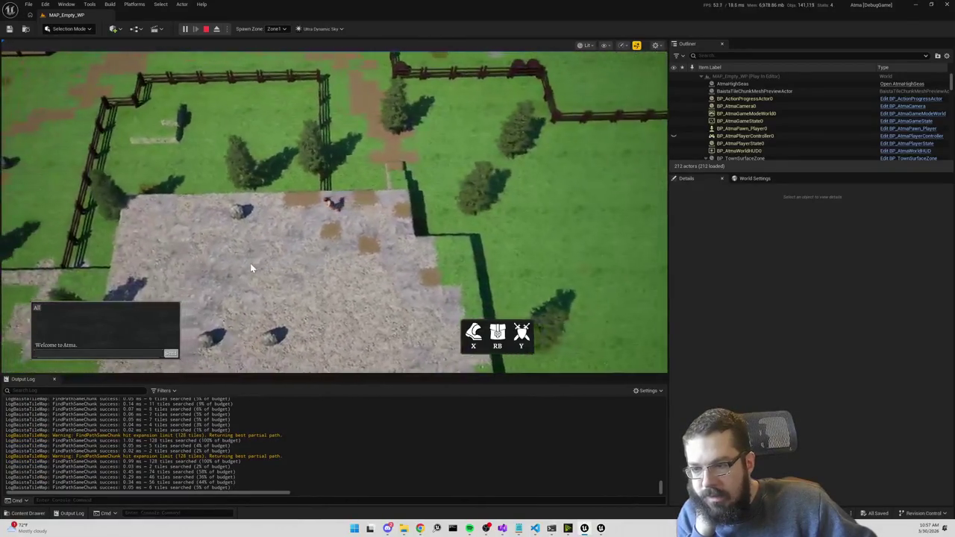
key(e)
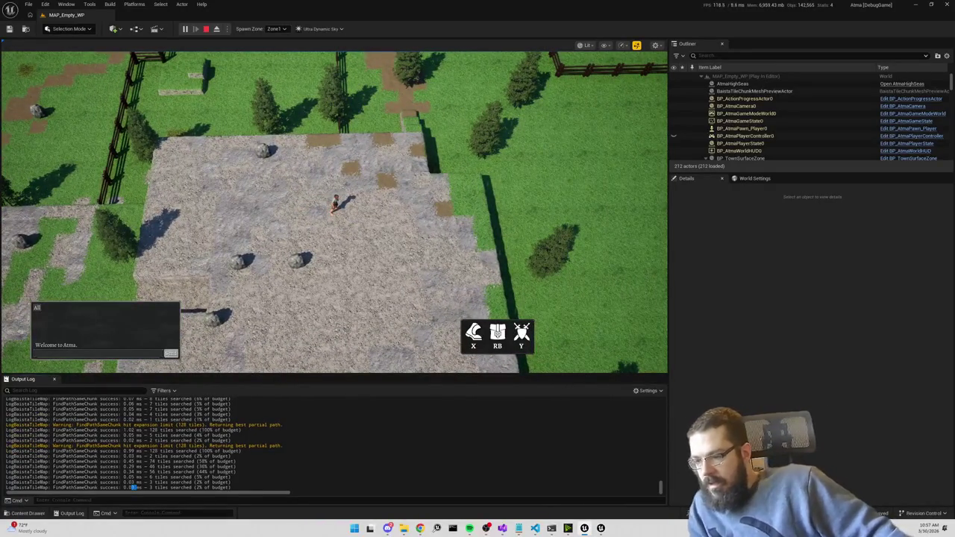
click(298, 104)
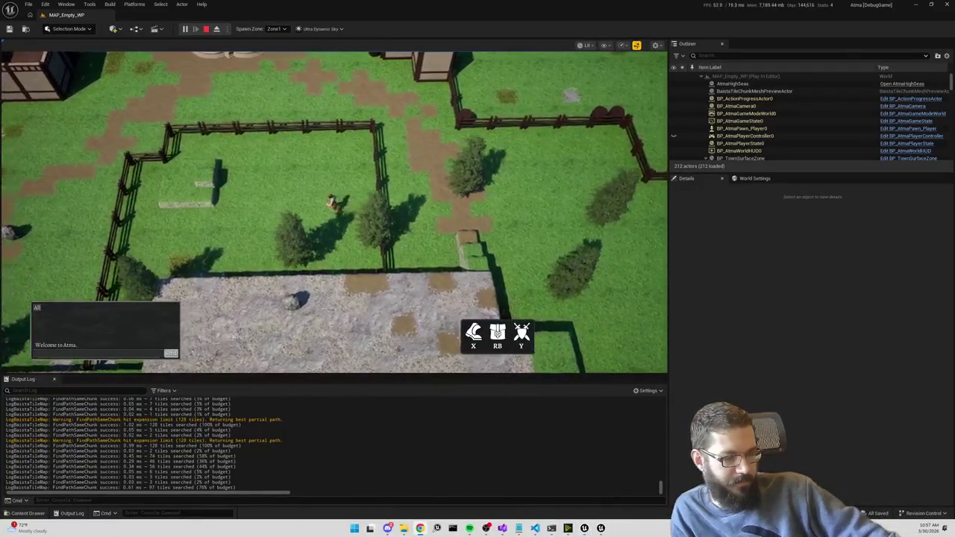
click(205, 30)
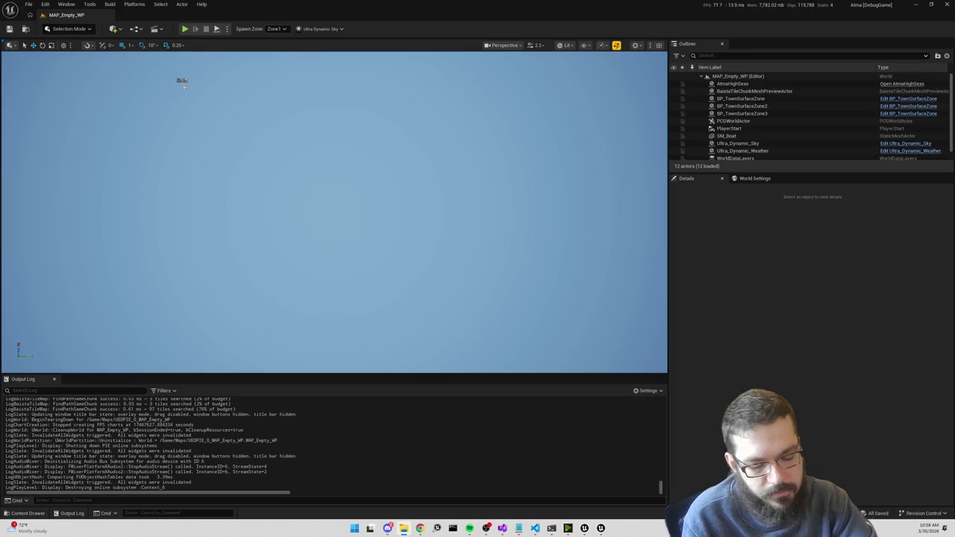
Move the Command Prompt window at E:\Atma\Atma over the editor viewport.
drag(815, 76, 753, 97)
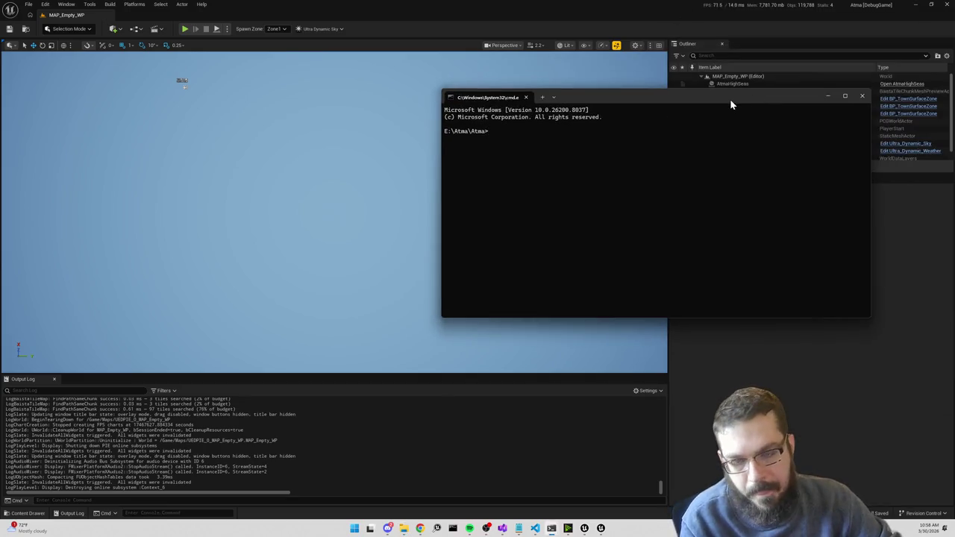
Check git status and stage all changes with git add.
text(git status)
key(Return)
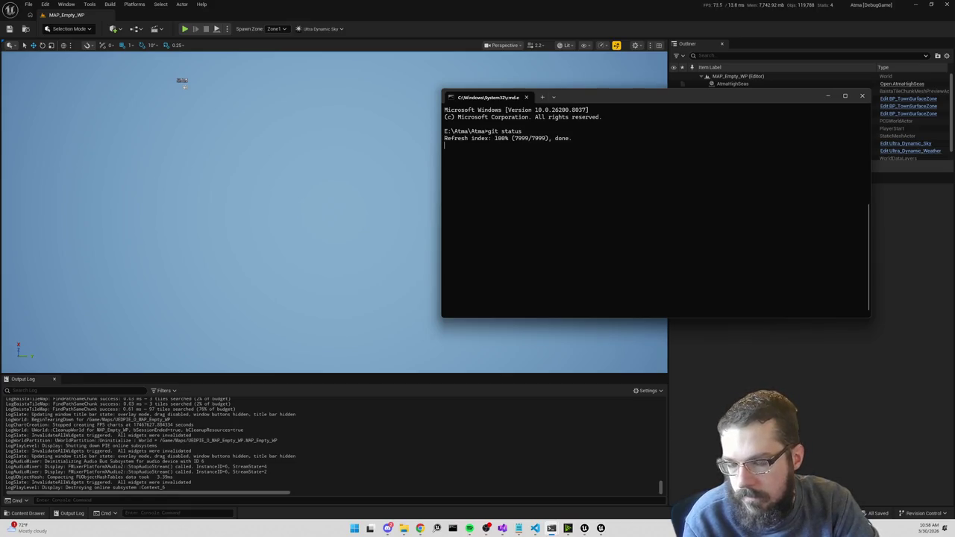
text(git add . Removed multi path)
key(BackSpace)
key(BackSpace)
key(BackSpace)
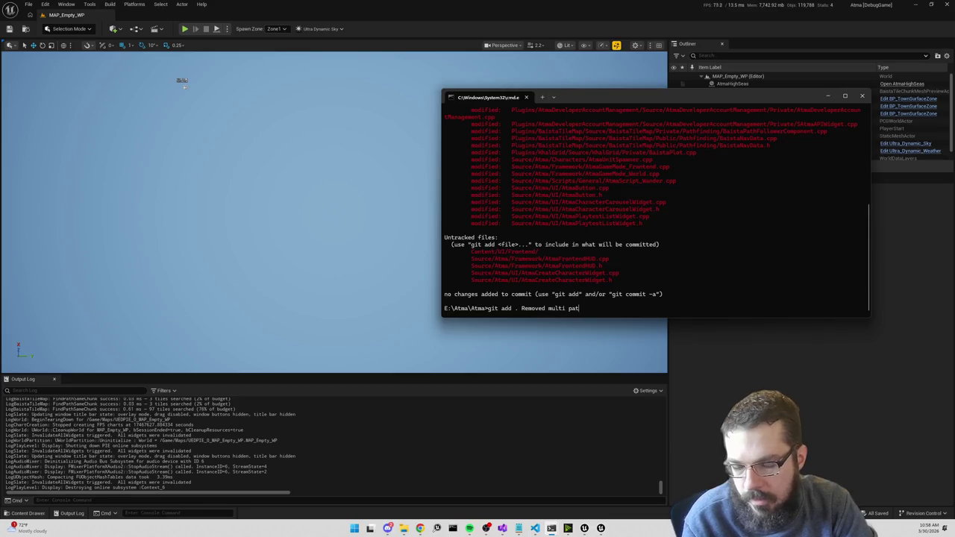
key(Return)
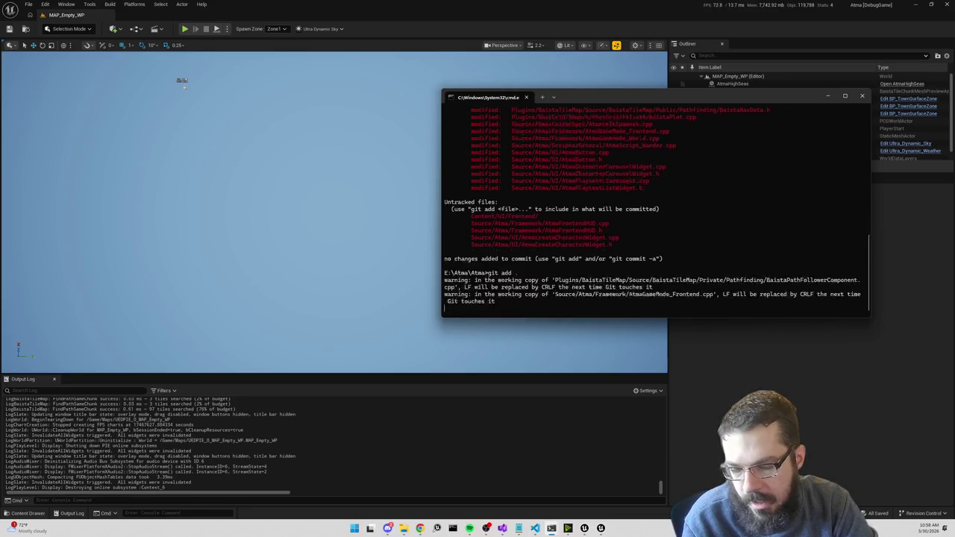
Commit with a message on character name restrictions, respawn name fix, and removed multi-path finding.
text(git commit -m "Added )
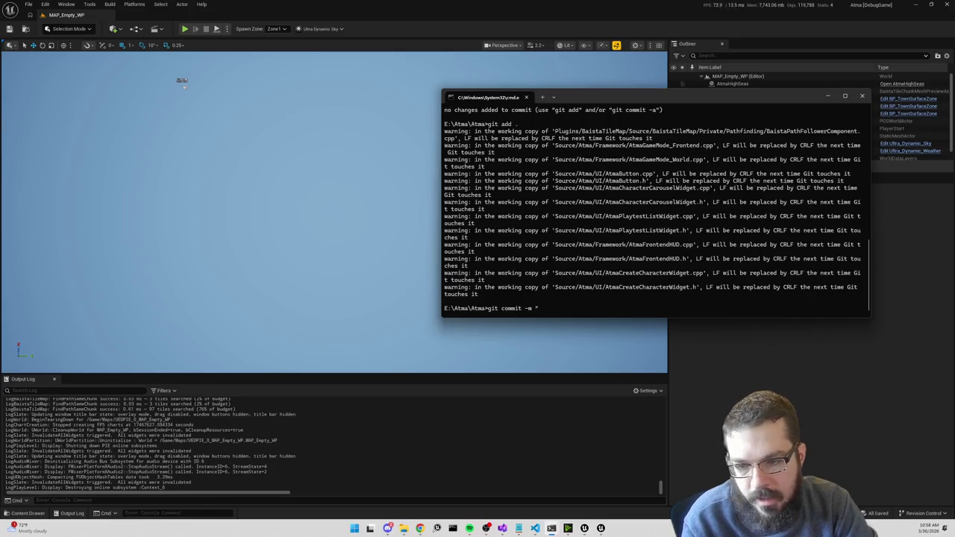
text(character limits)
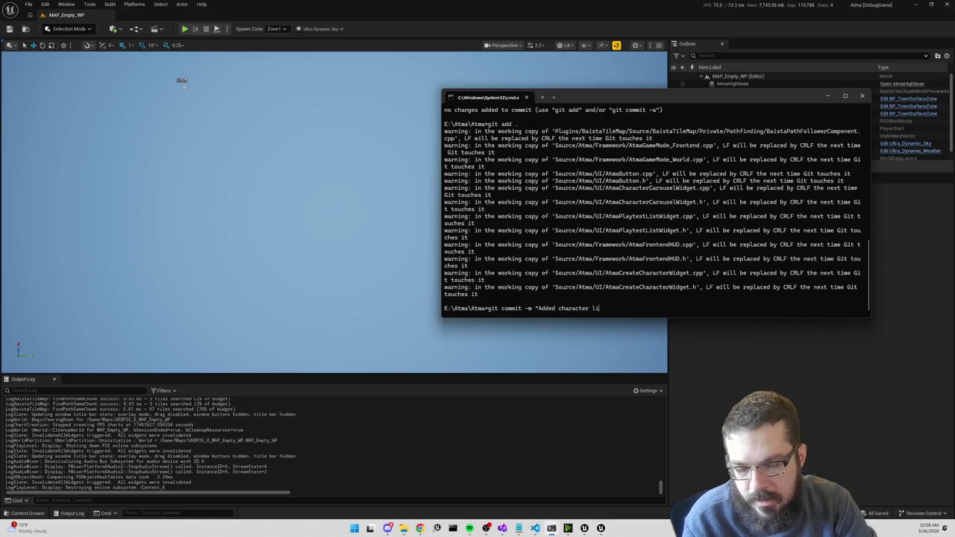
key(BackSpace)
key(BackSpace)
key(BackSpace)
text(name restrictions. Ad)
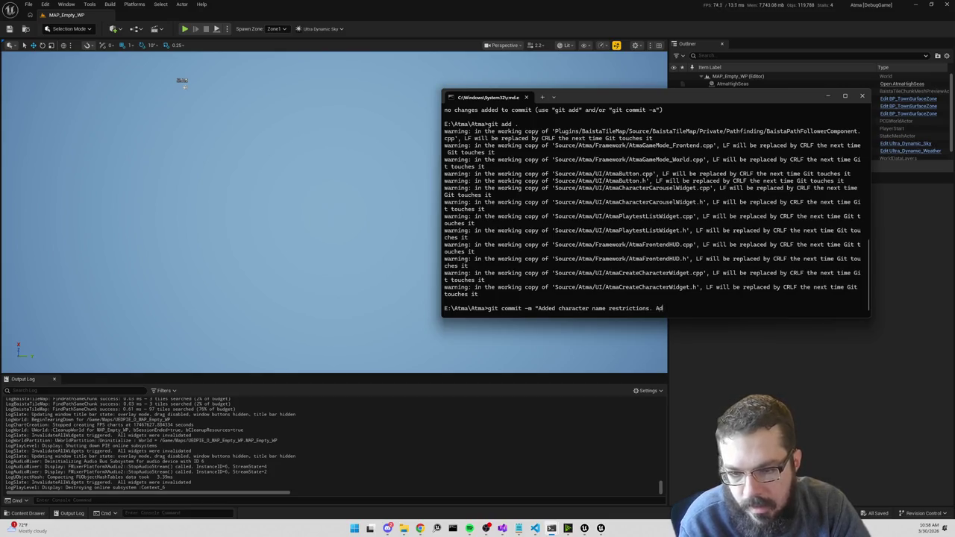
key(BackSpace)
key(BackSpace)
text(Fixed )
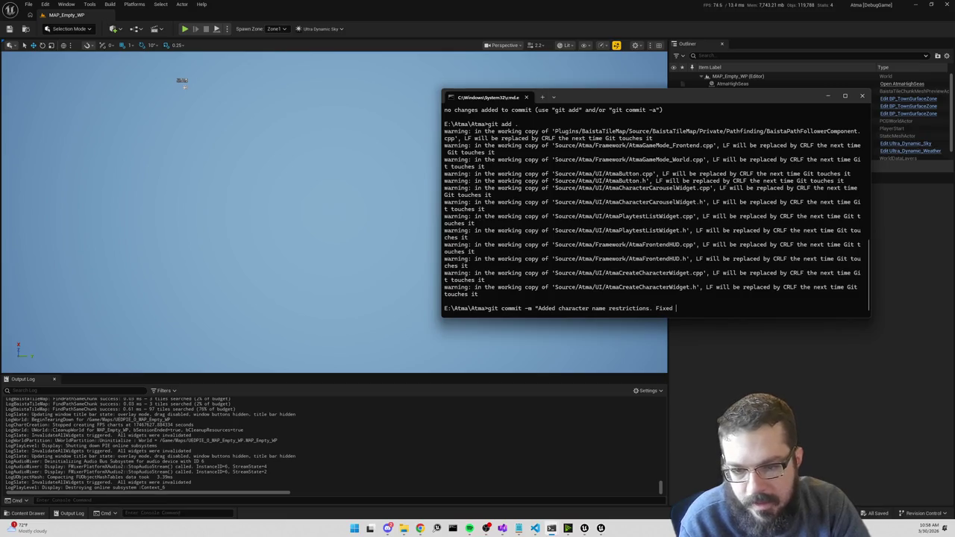
text(initialization of player names on respawn. )
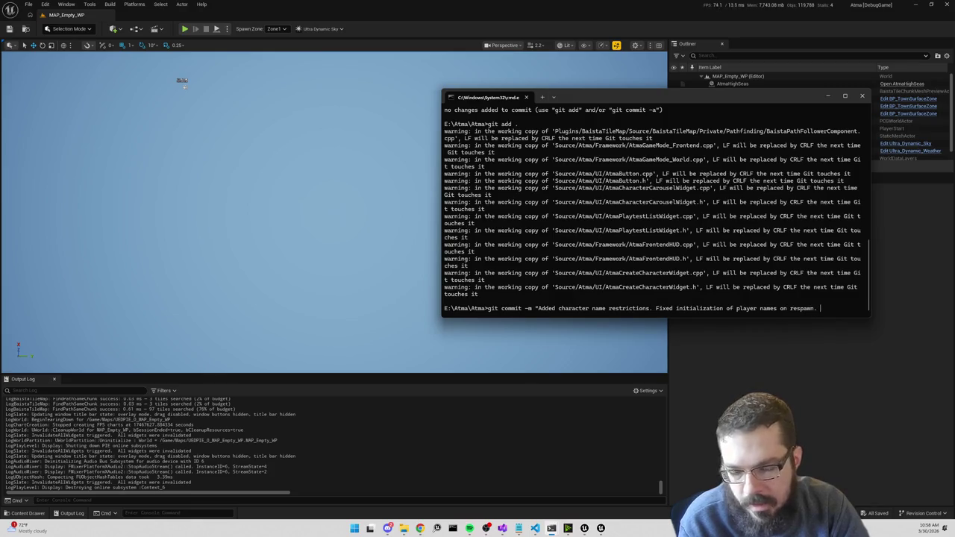
text(Removed m)
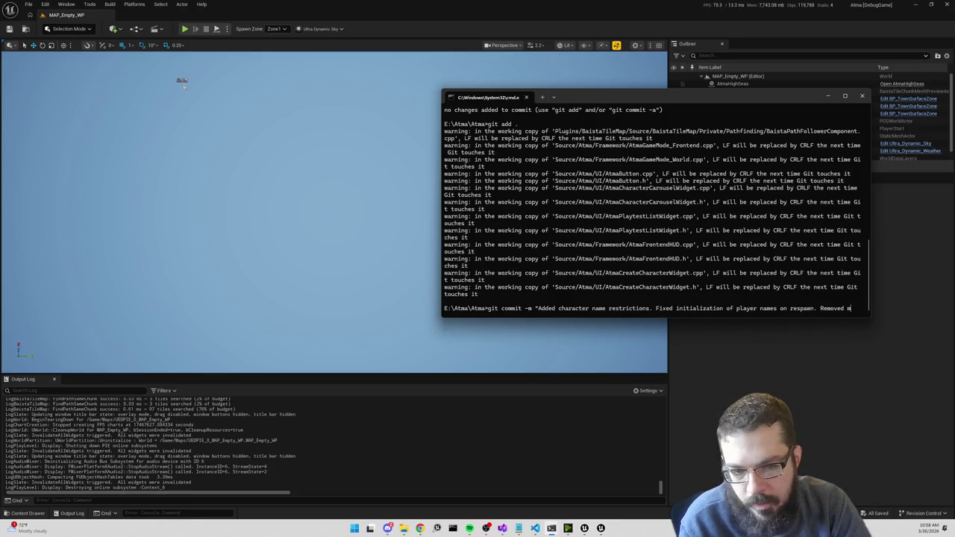
text(ulti path finding and b)
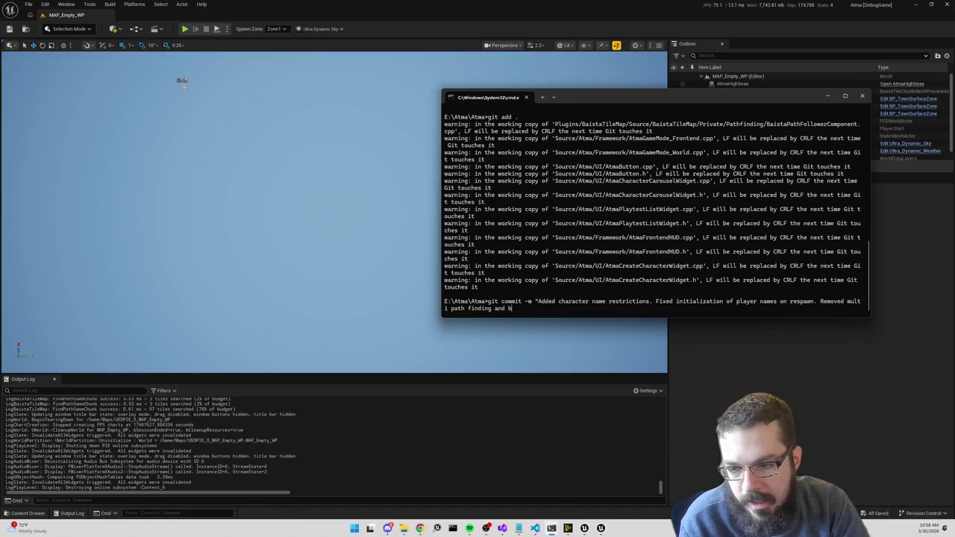
text(rought back partial path)
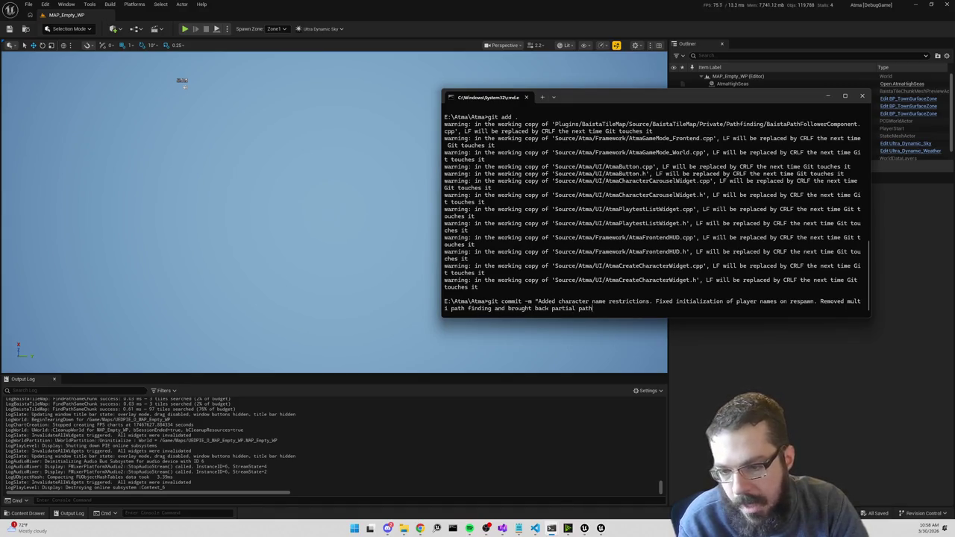
text(s")
key(Return)
Push the commit to origin main and close the console.
text(git push origin main)
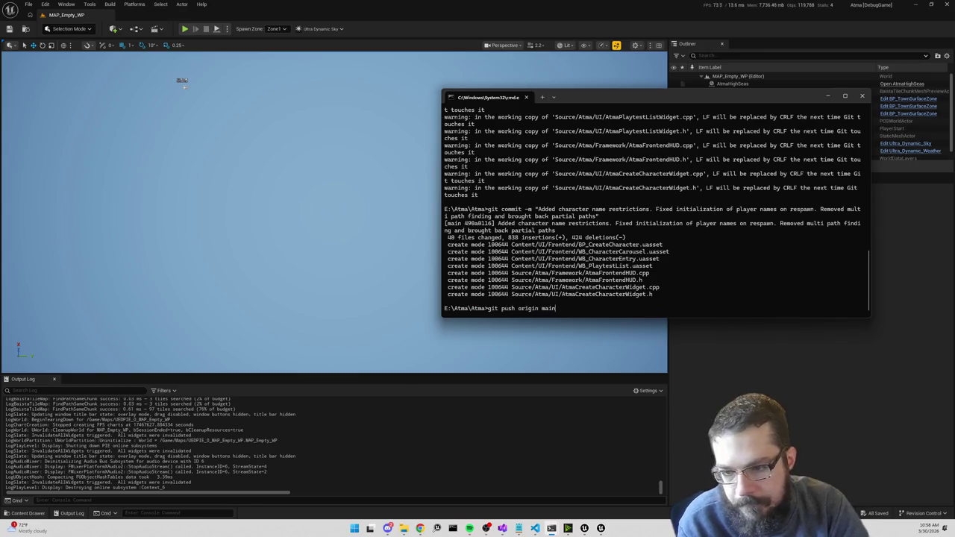
key(Return)
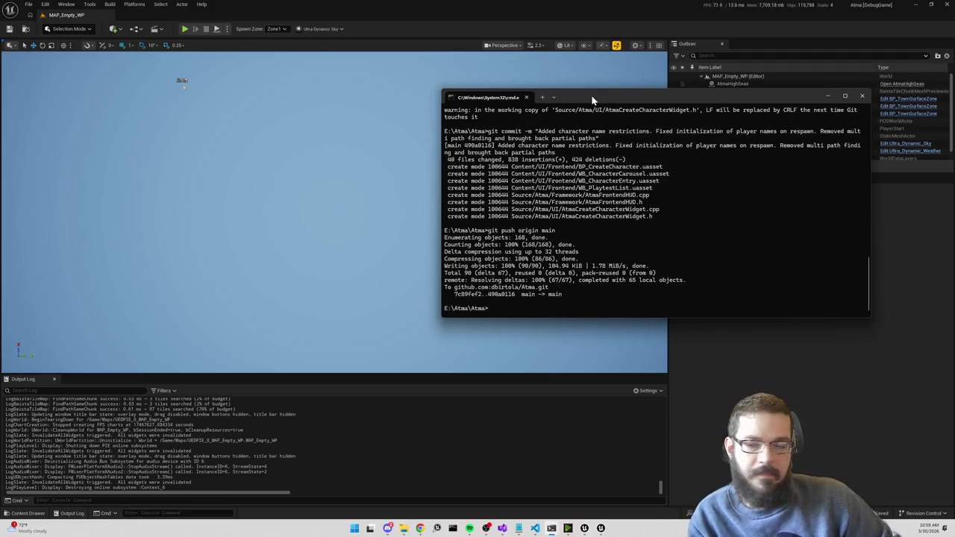
click(826, 96)
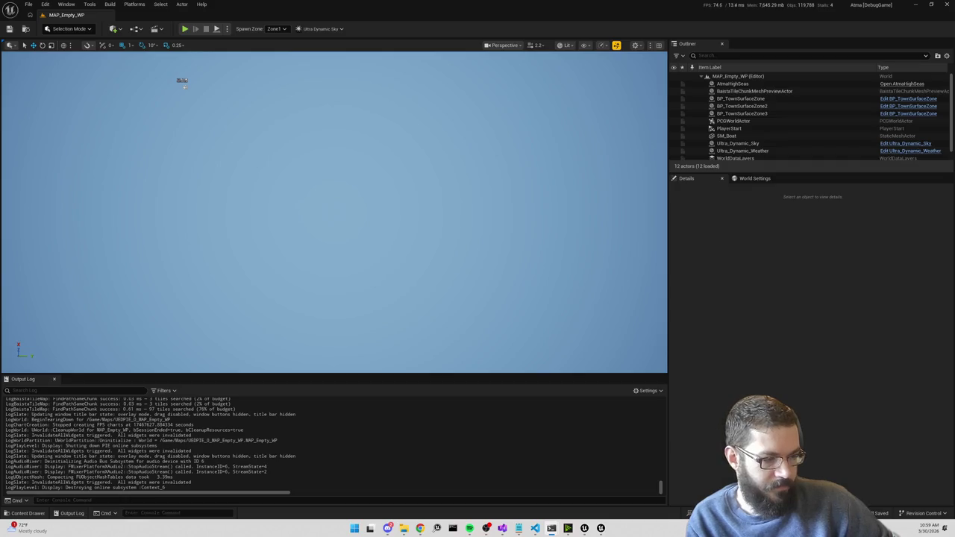
Bring Visual Studio forward with focus in the BaistaNavData.cpp source file.
key(super+d)
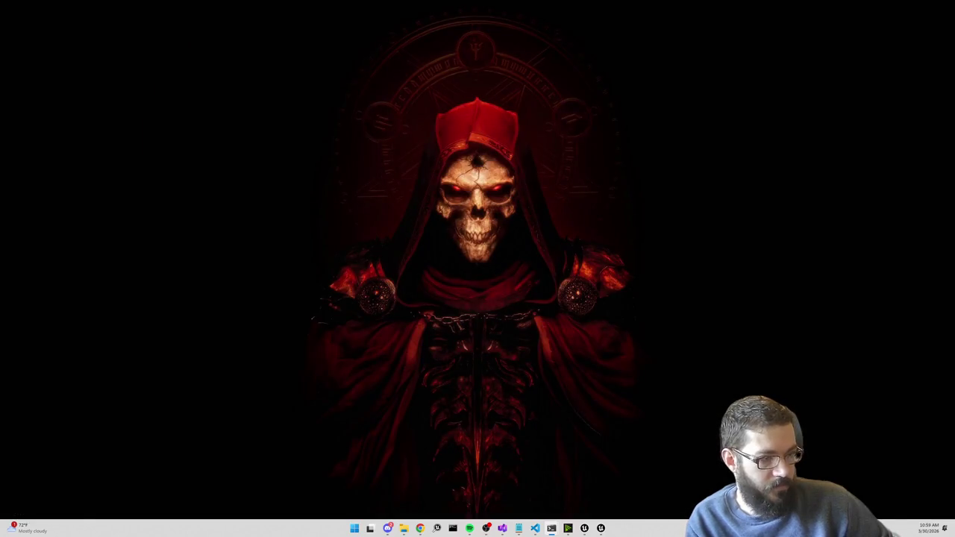
key(super+d)
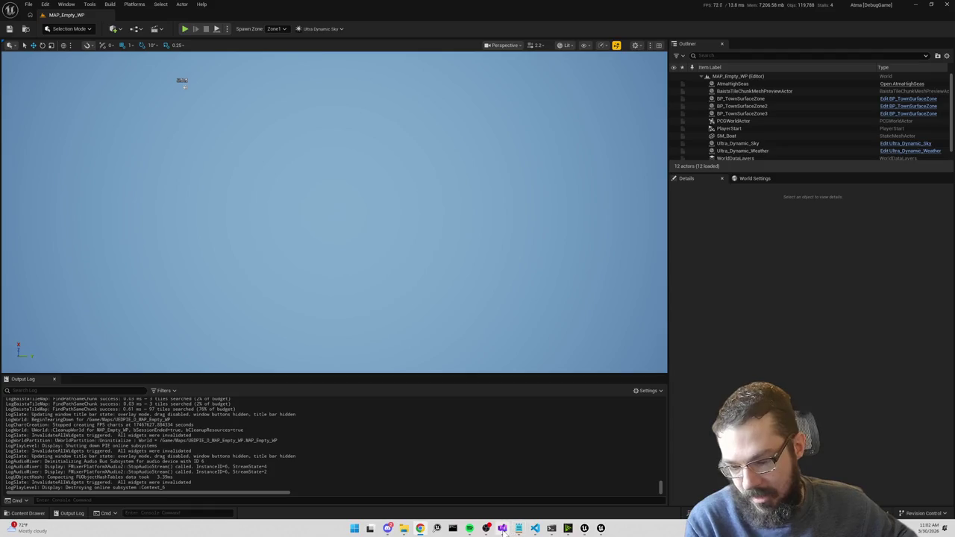
mouse_move(534, 528)
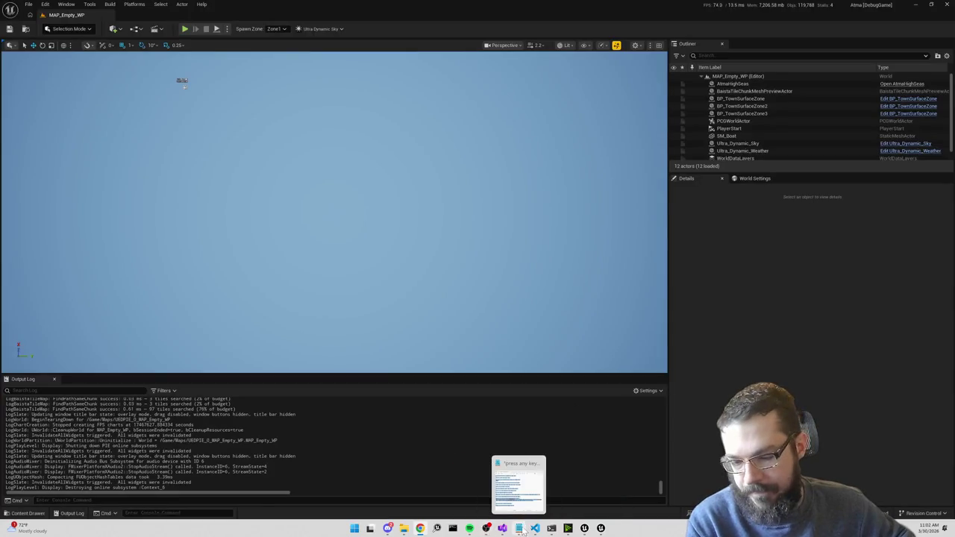
click(502, 493)
click(564, 231)
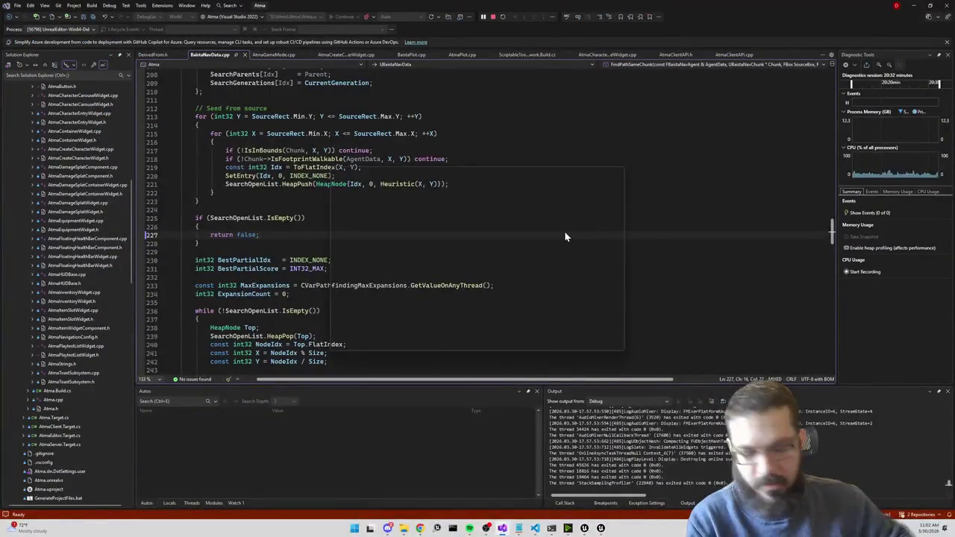
Open AtmaScript_Wander.cpp via code search and highlight WanderBox in TickActionCycle.
key(ctrl+shift+t)
text(t_wander.cpp)
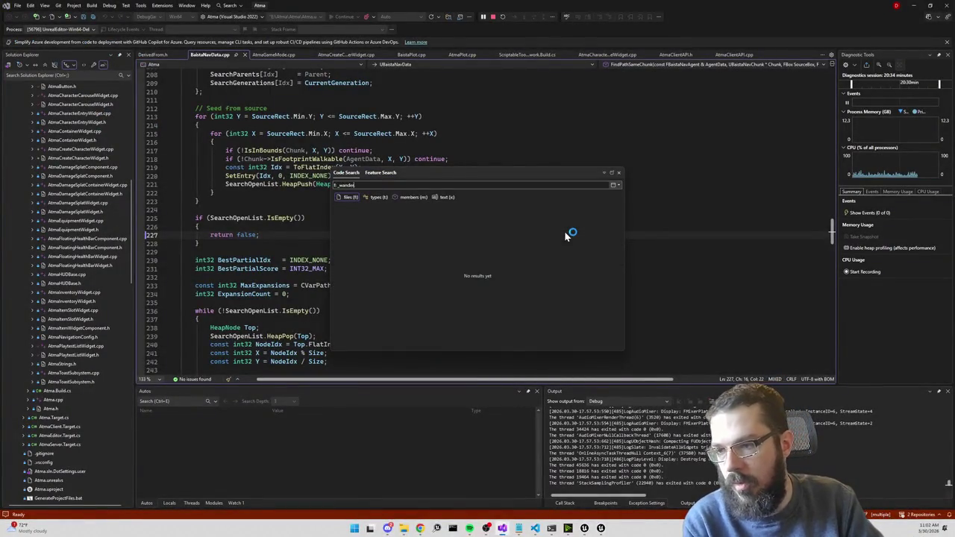
key(Return)
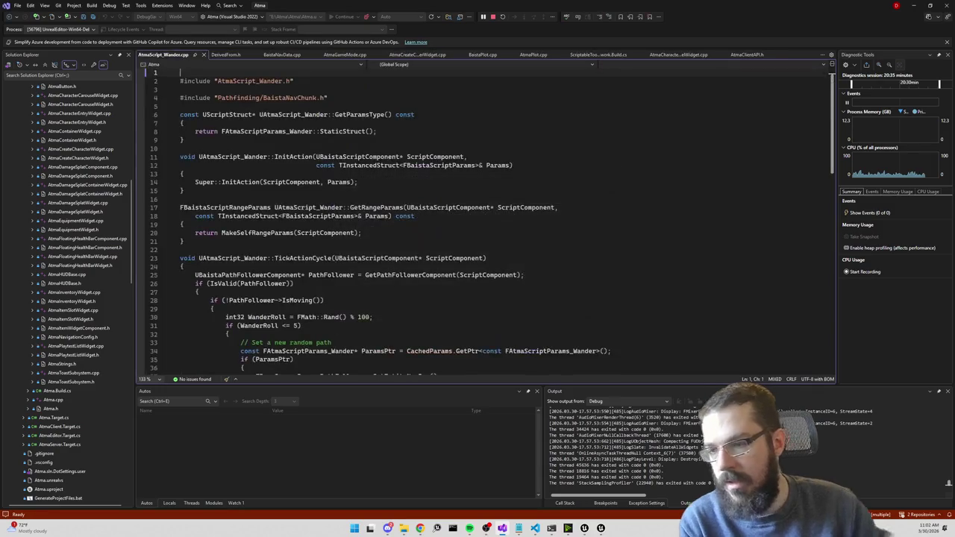
scroll(567, 234, down, 15)
scroll(485, 224, up, 15)
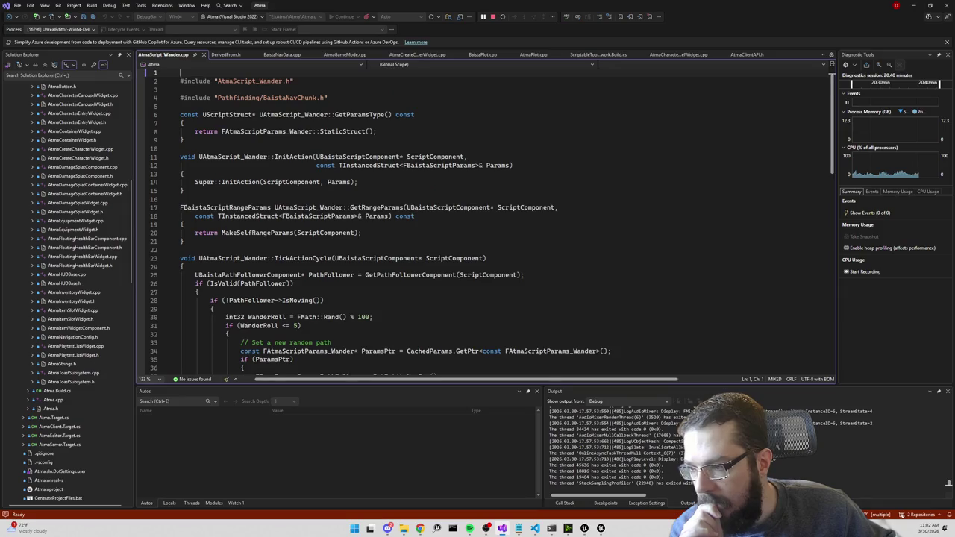
scroll(493, 224, down, 6)
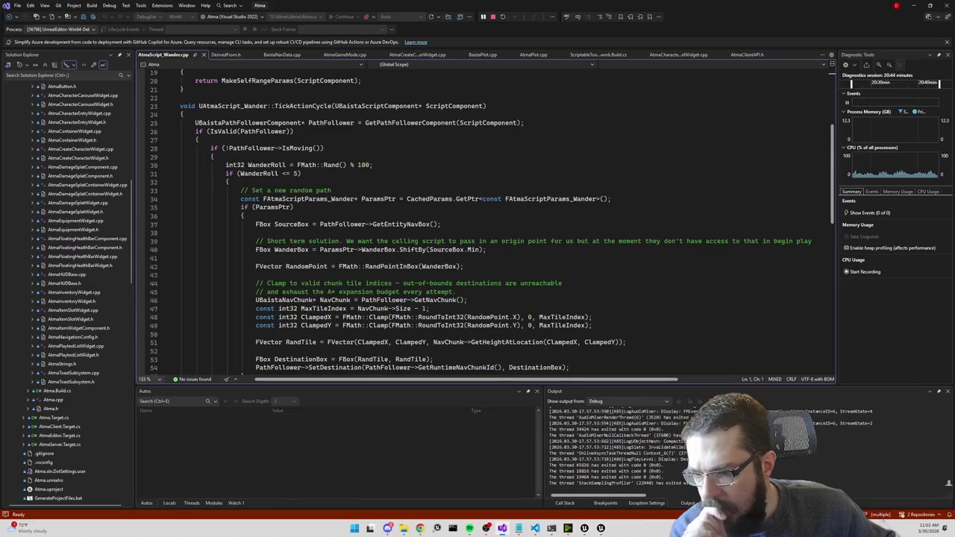
scroll(485, 224, down, 2)
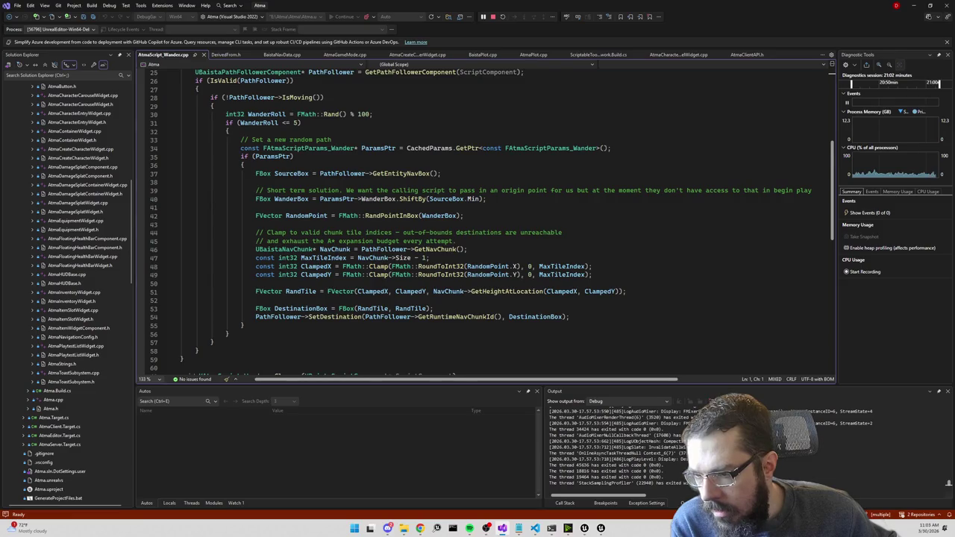
double_click(438, 216)
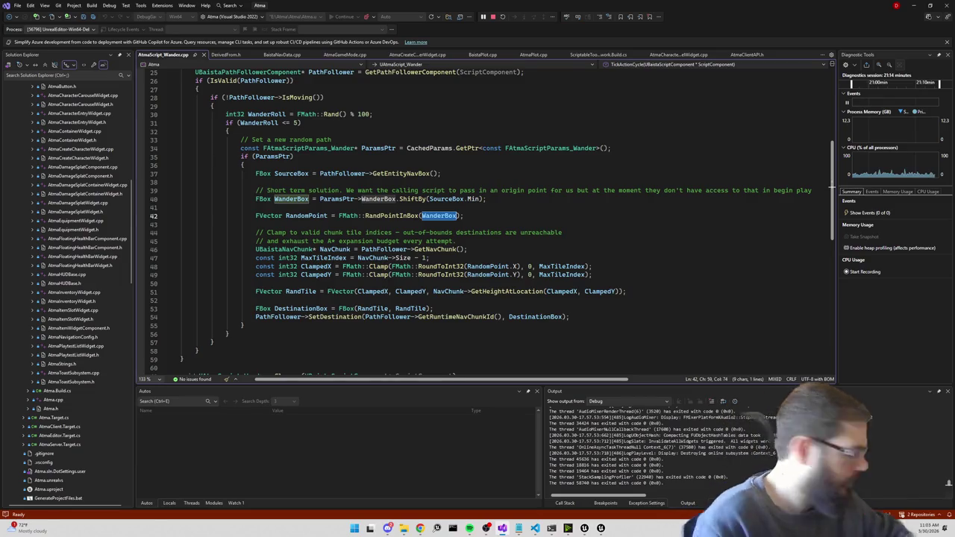
mouse_move(387, 249)
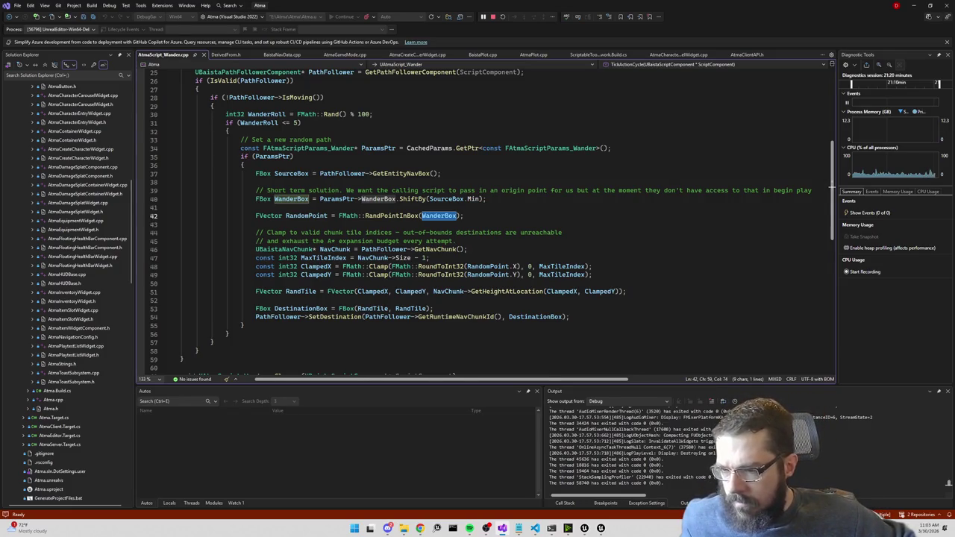
Trace PathFollower, ClampedX, ClampedY, RandomPoint, MaxTileIndex, DestinationBox and RandTile usages in the wander code.
double_click(384, 249)
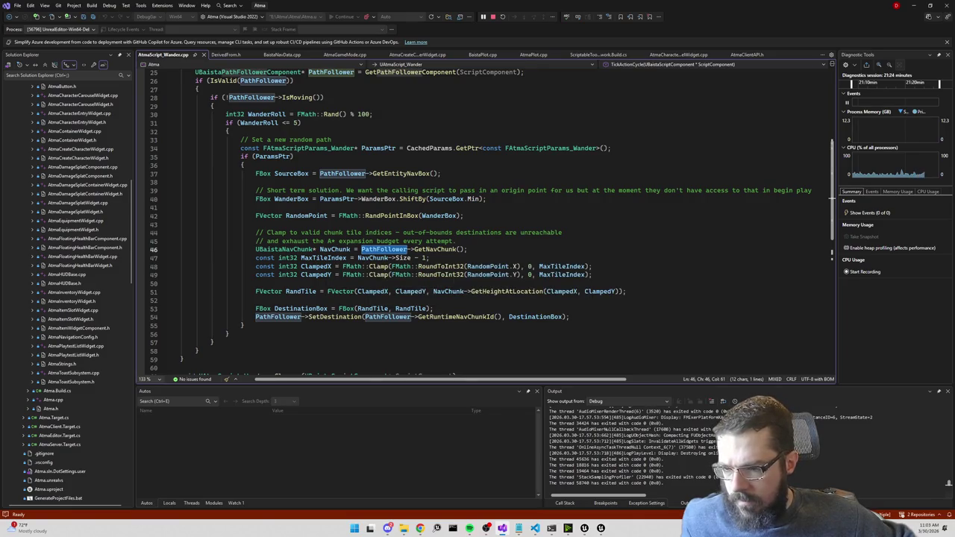
double_click(372, 291)
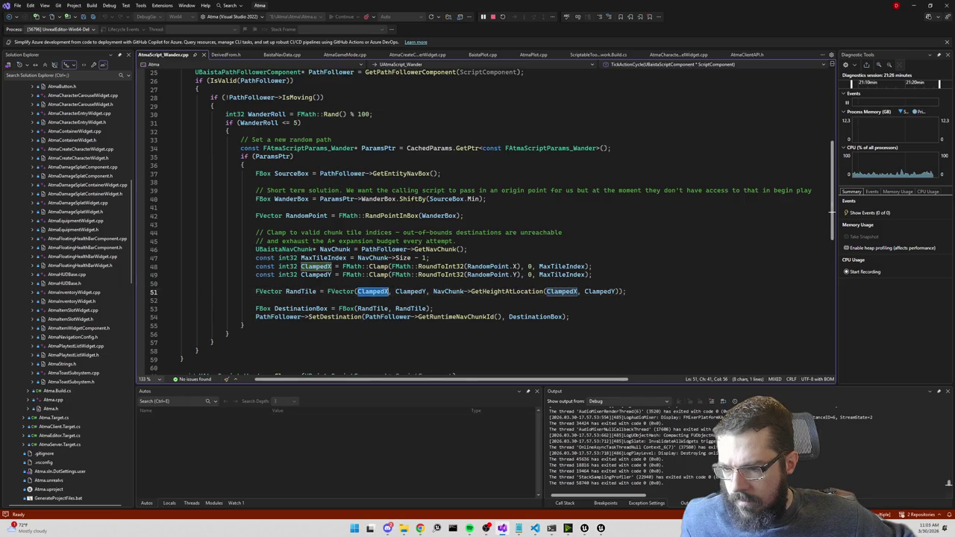
double_click(409, 292)
triple_click(325, 269)
double_click(322, 275)
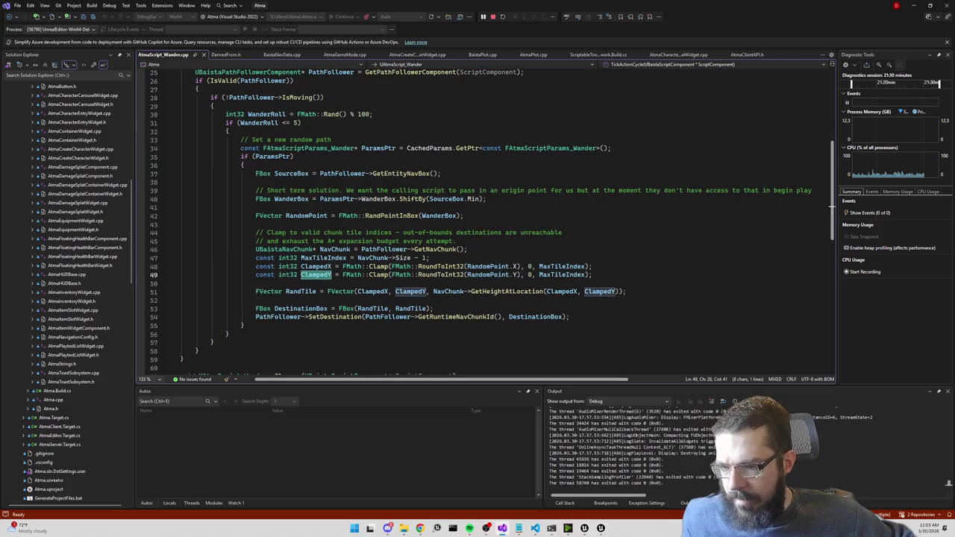
double_click(488, 266)
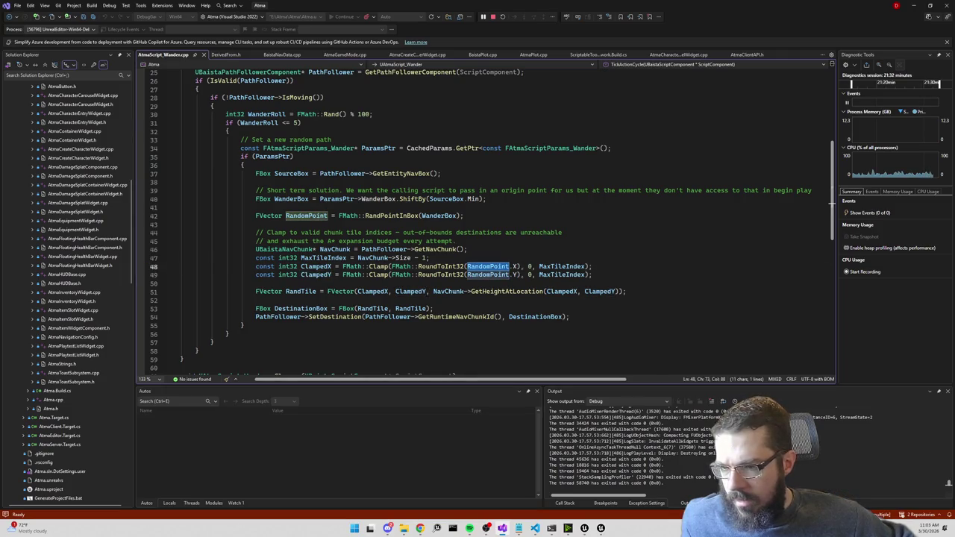
double_click(563, 267)
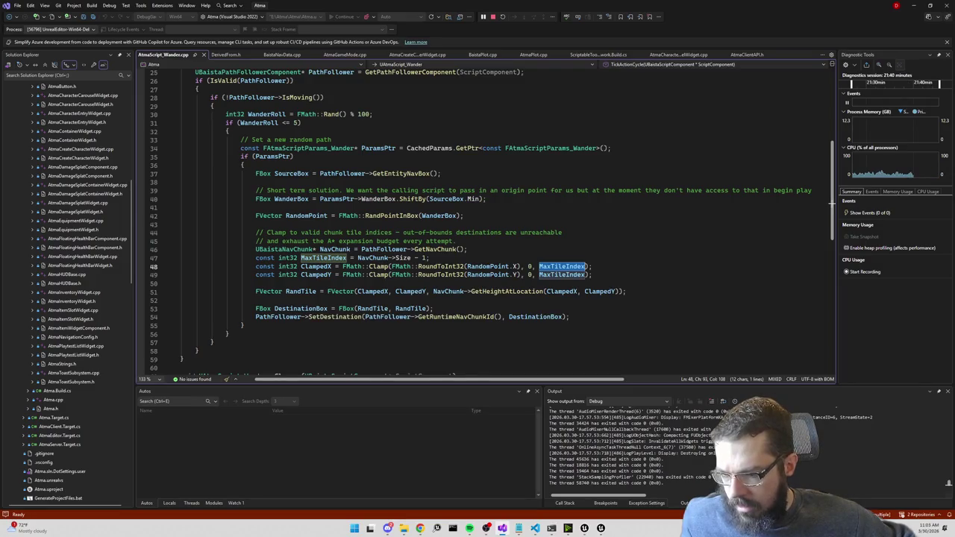
double_click(524, 317)
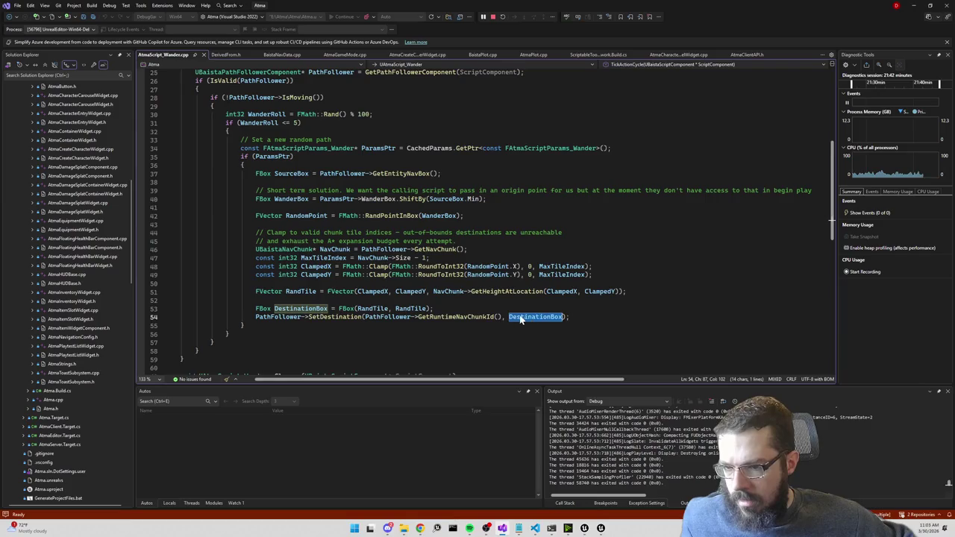
double_click(372, 308)
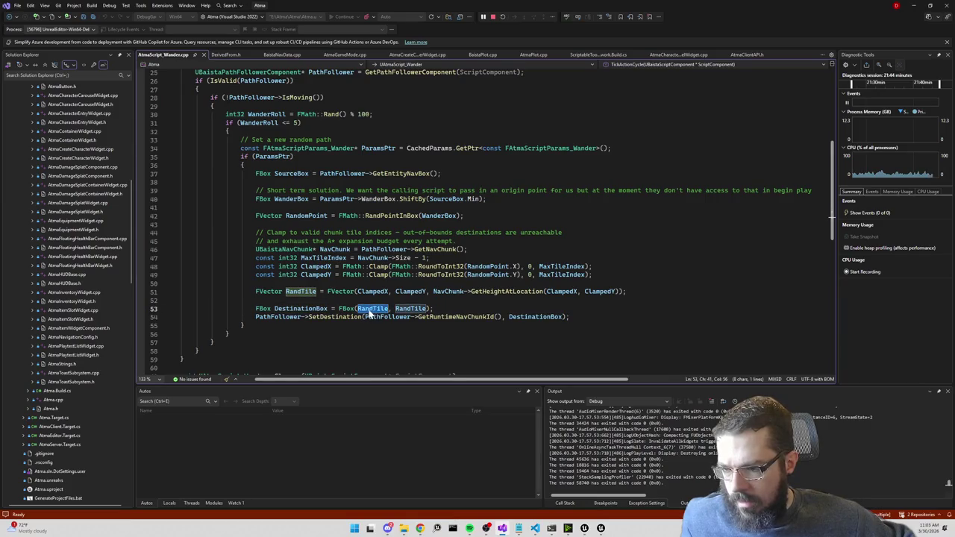
mouse_move(373, 309)
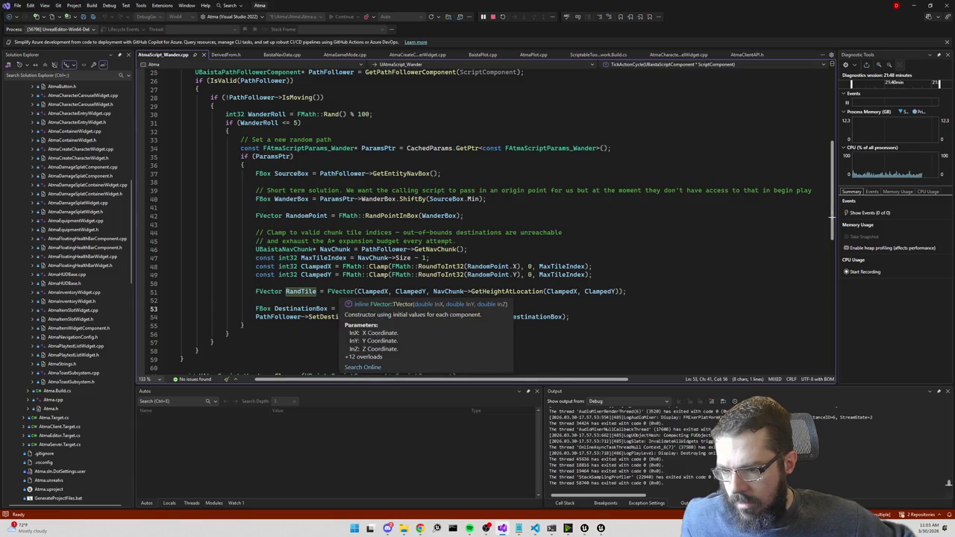
click(348, 292)
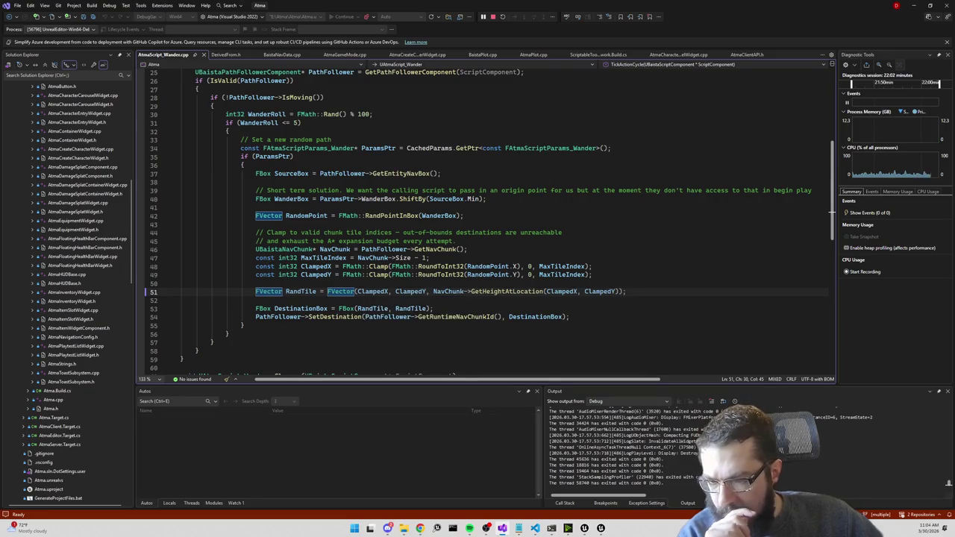
Add + 1 to GetHeightAtLocation(ClampedX, ClampedY) on line 51, save, and live-compile in Unreal.
key(End)
key(Left)
key(Left)
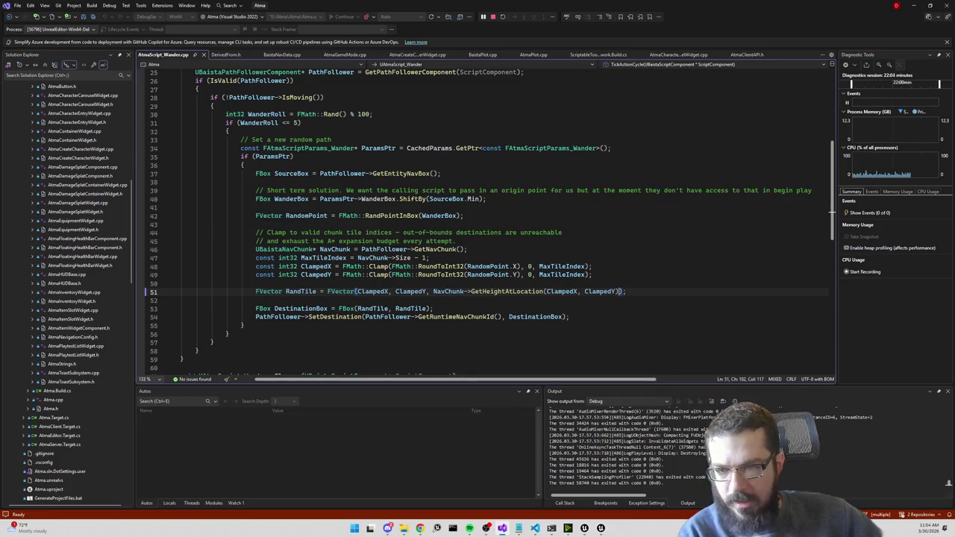
text(+ 1)
key(ctrl+s)
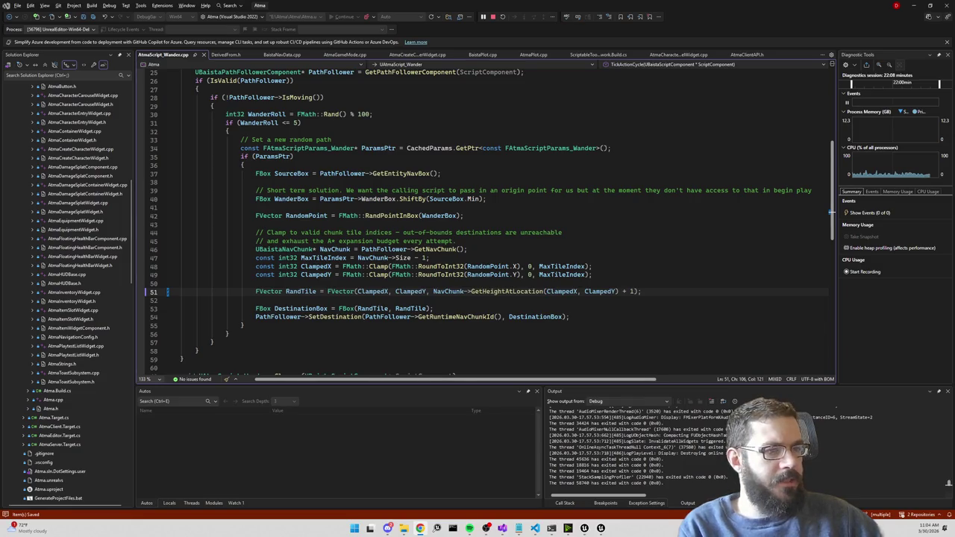
key(ctrl+minus)
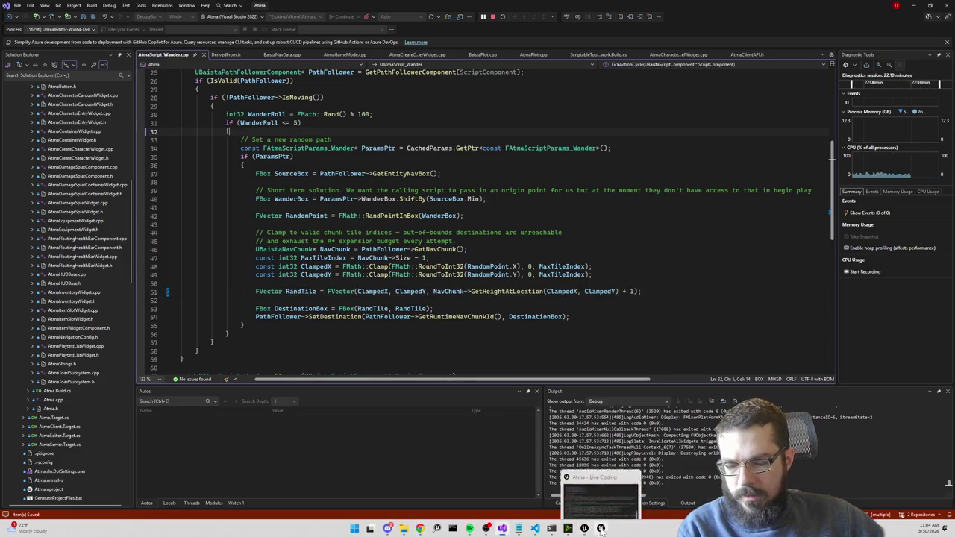
click(601, 528)
key(ctrl+alt+F11)
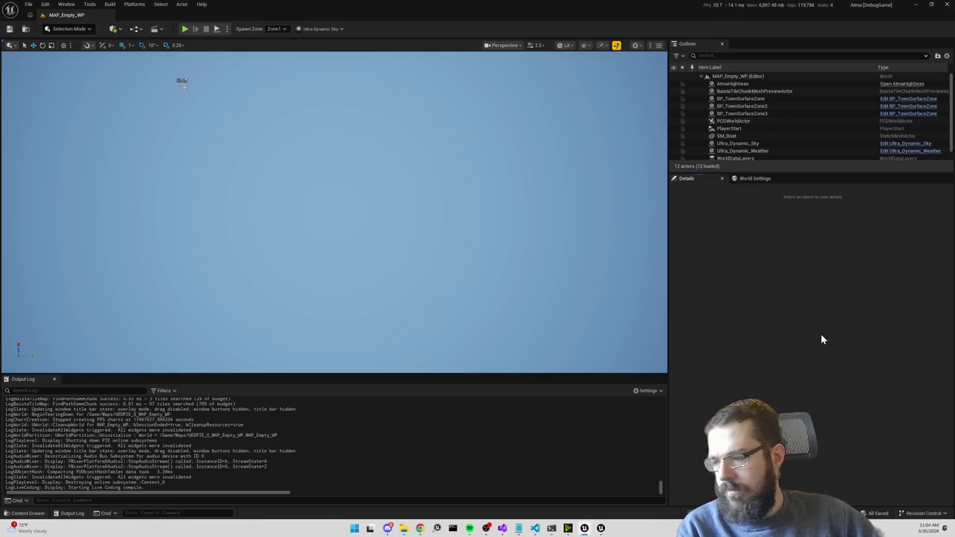
Re-enable unit spawners with atma.DisableUnitSpawners 0 and start a Play-in-Editor session.
key(Up)
key(BackSpace)
text(0)
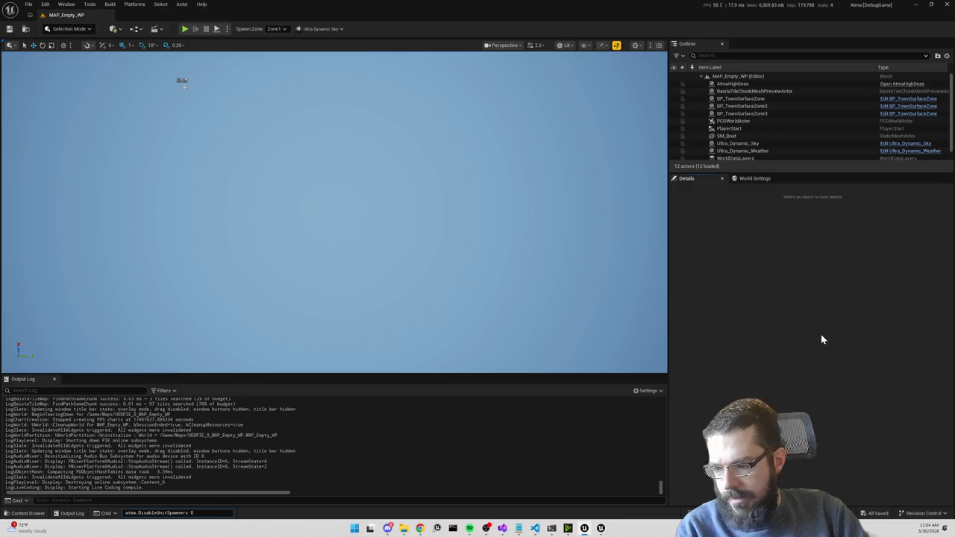
key(Return)
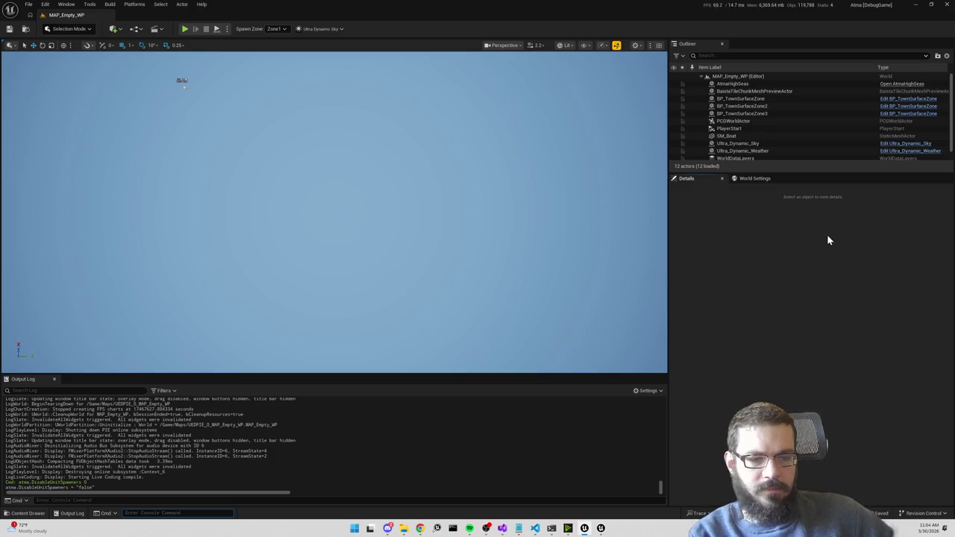
click(185, 32)
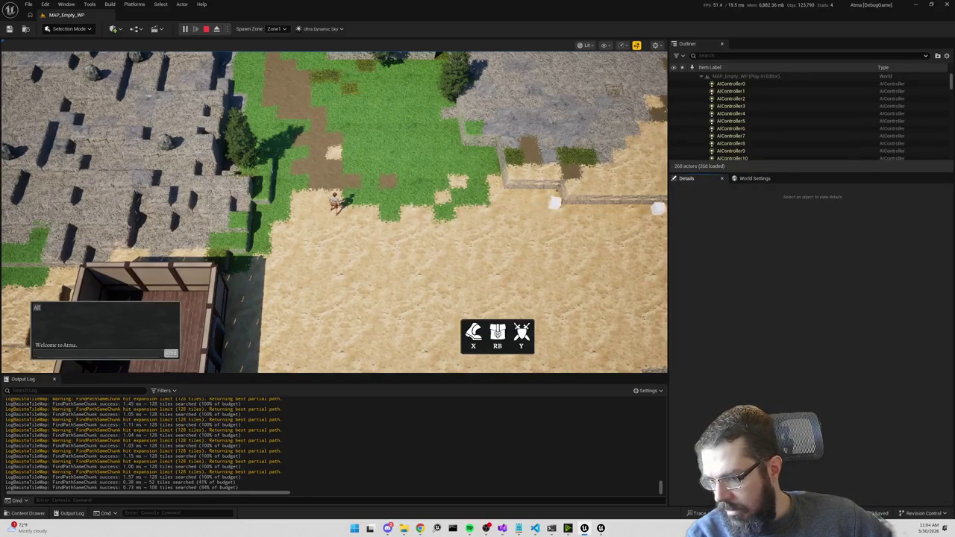
Orbit and zoom the game camera to follow the NPC onto the grass, then stop Play-in-Editor.
drag(458, 288, 499, 258)
mouse_move(551, 181)
mouse_down()
mouse_move(478, 380)
mouse_move(476, 250)
mouse_move(358, 119)
mouse_move(343, 126)
mouse_move(282, 223)
mouse_move(228, 225)
mouse_move(299, 300)
mouse_move(338, 269)
mouse_move(350, 196)
mouse_move(473, 211)
mouse_move(296, 165)
mouse_up()
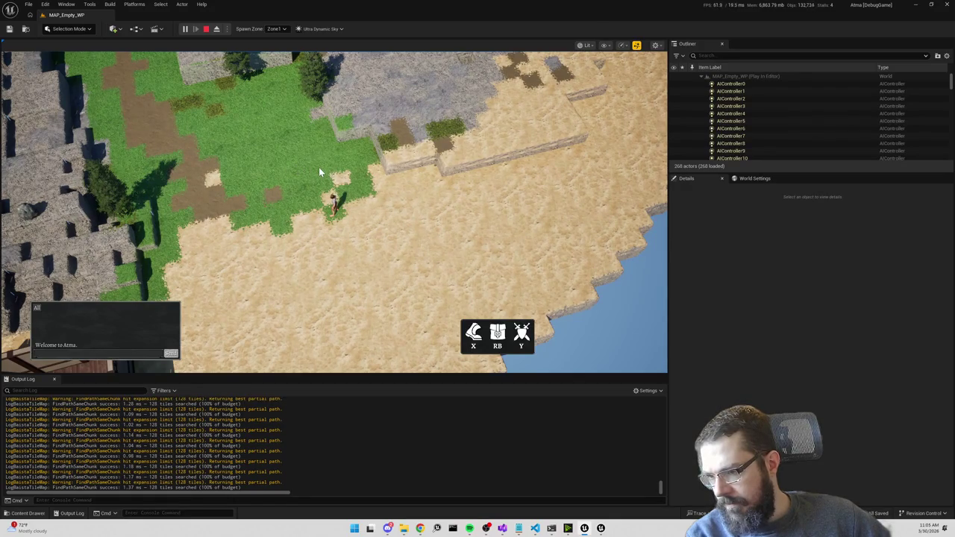
scroll(318, 167, up, 3)
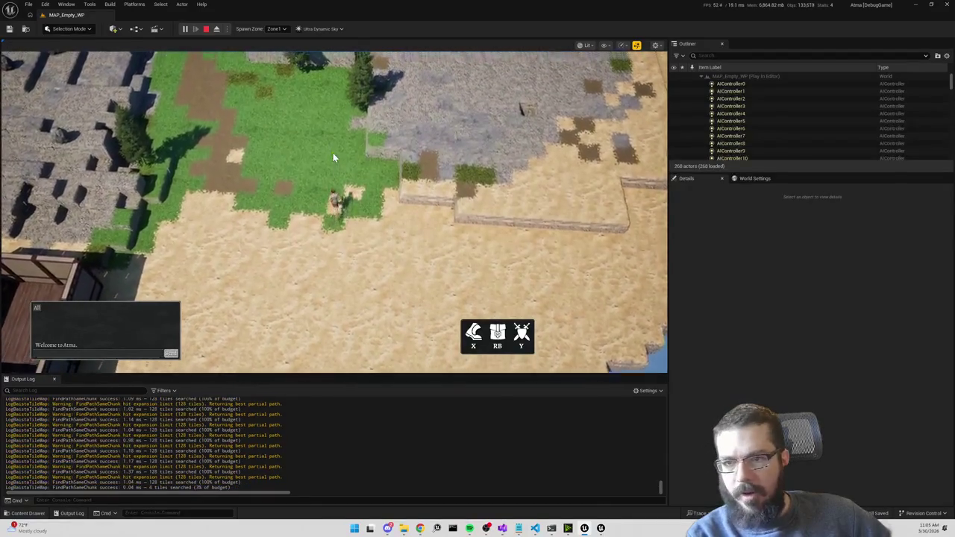
scroll(333, 153, up, 3)
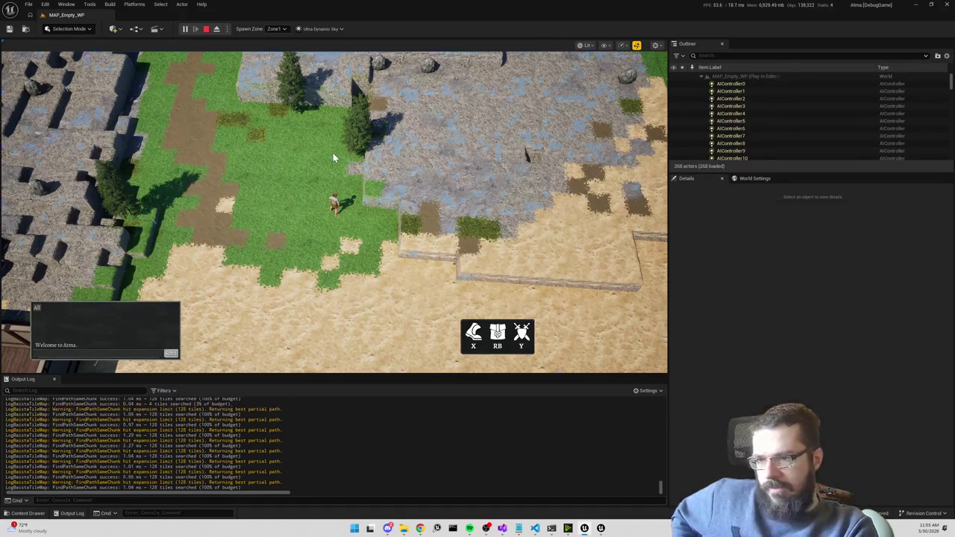
key(Escape)
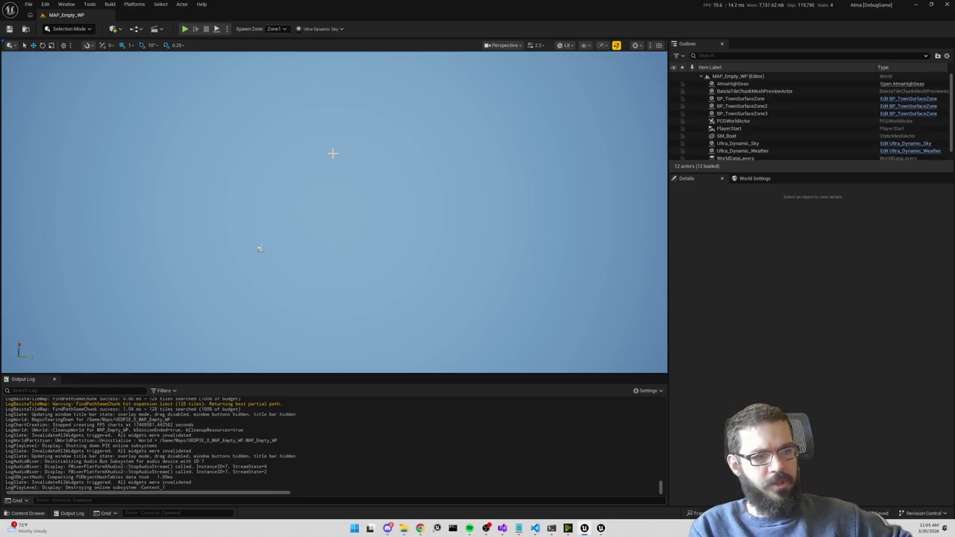
Back in Visual Studio, go to FAtmaScriptParams_Wander's definition in AtmaScript_Wander.h and find all its references.
key(alt+Tab)
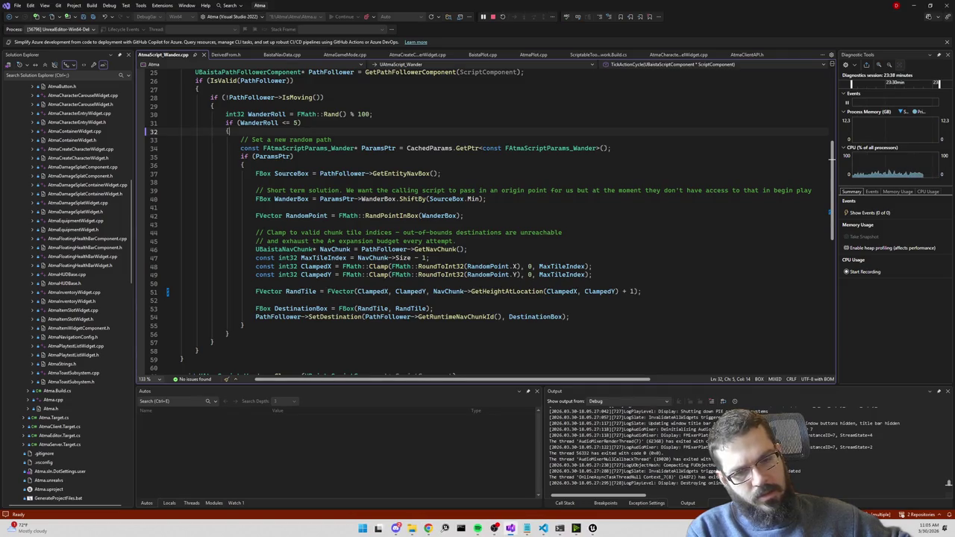
scroll(485, 224, up, 3)
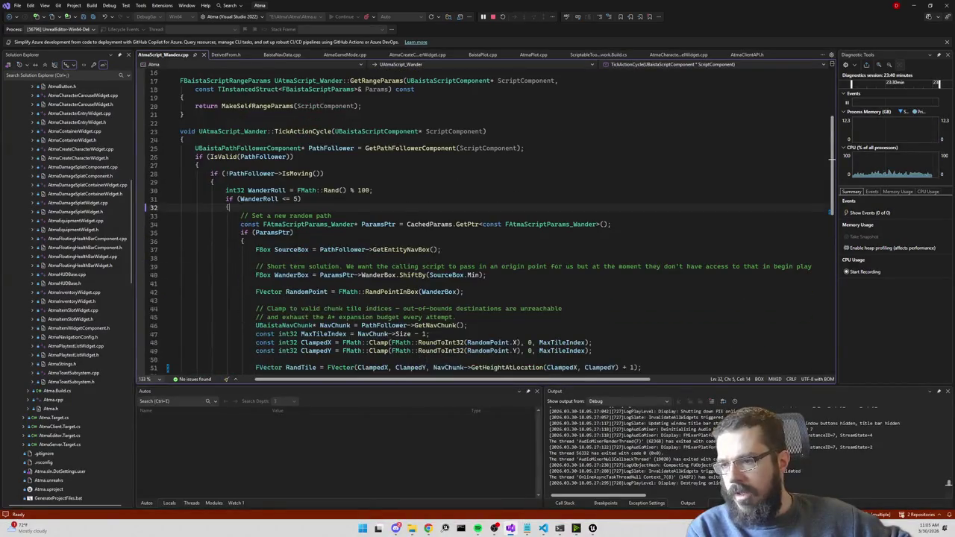
mouse_move(297, 200)
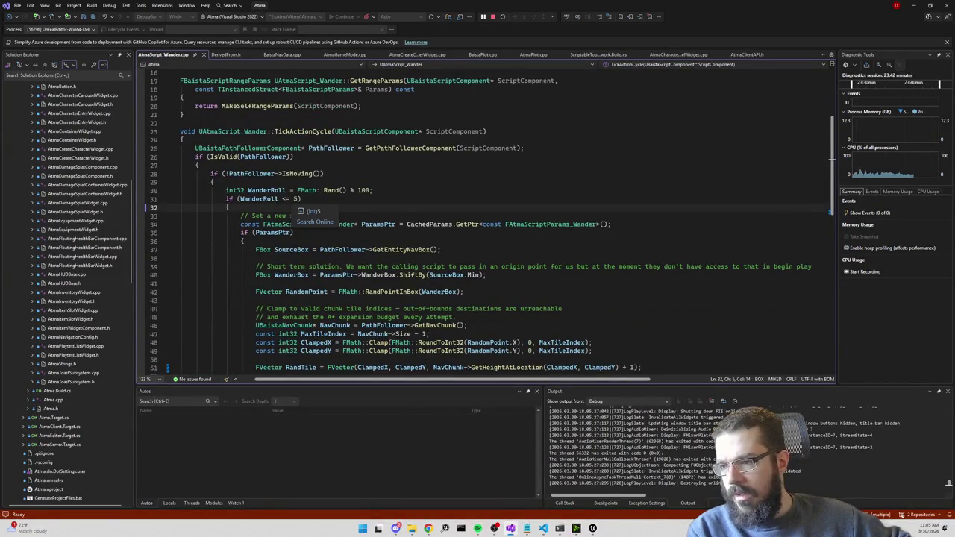
scroll(485, 223, down, 2)
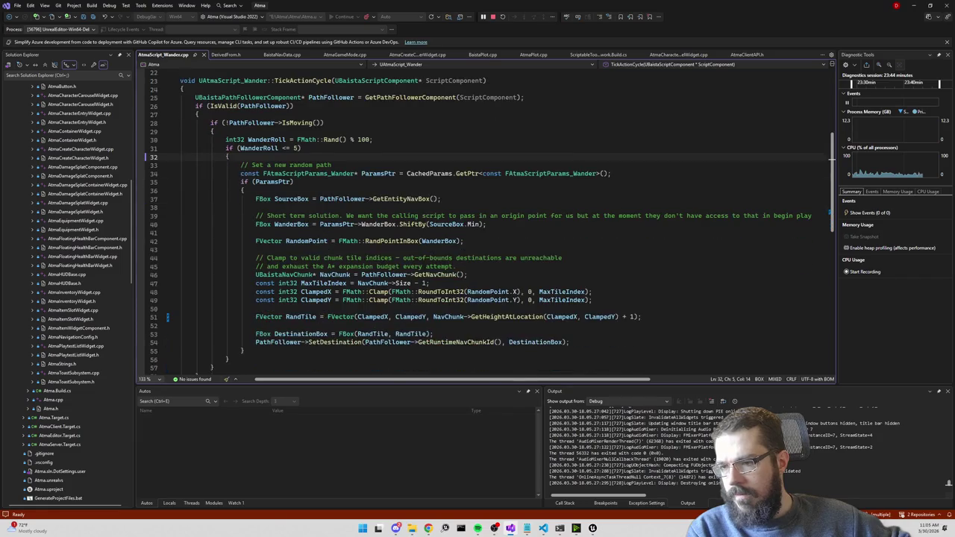
scroll(485, 224, up, 7)
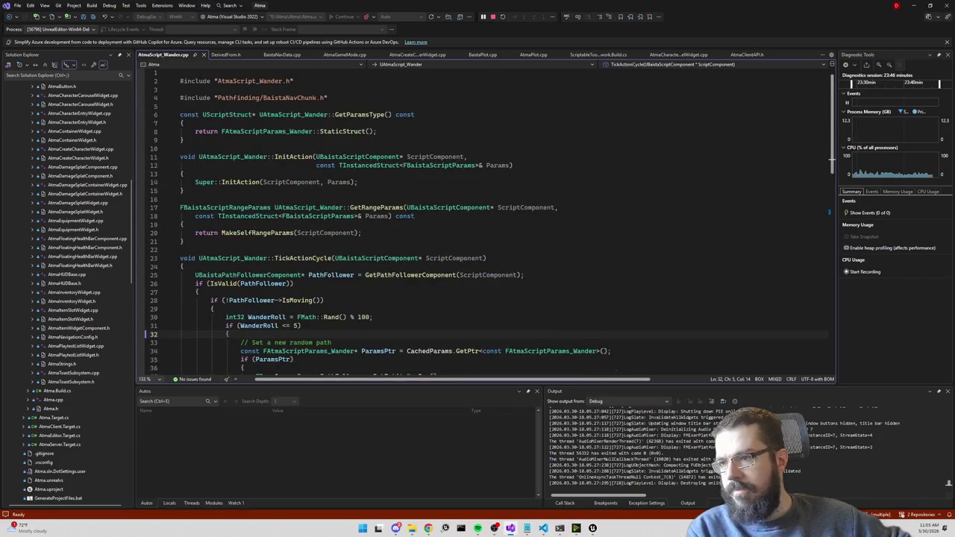
mouse_move(304, 136)
key(F12)
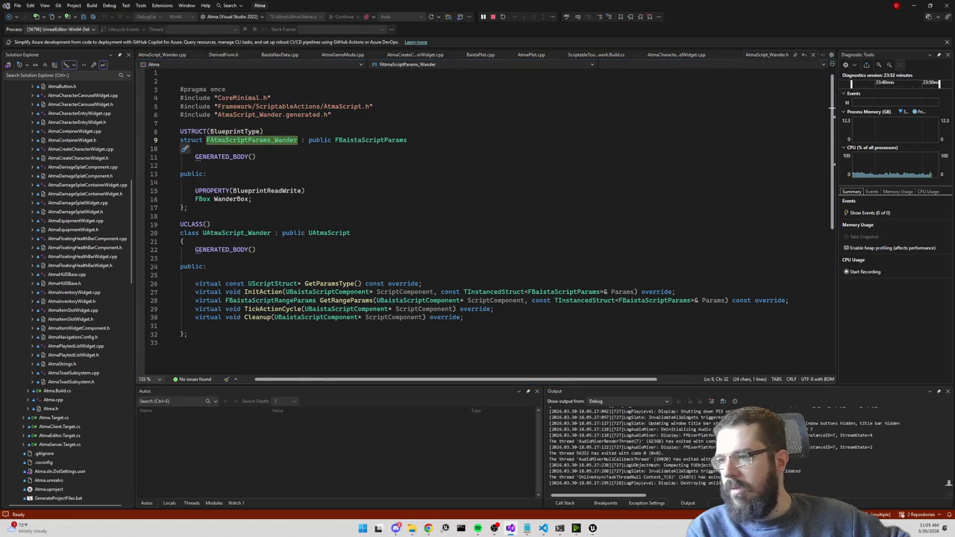
key(shift+F12)
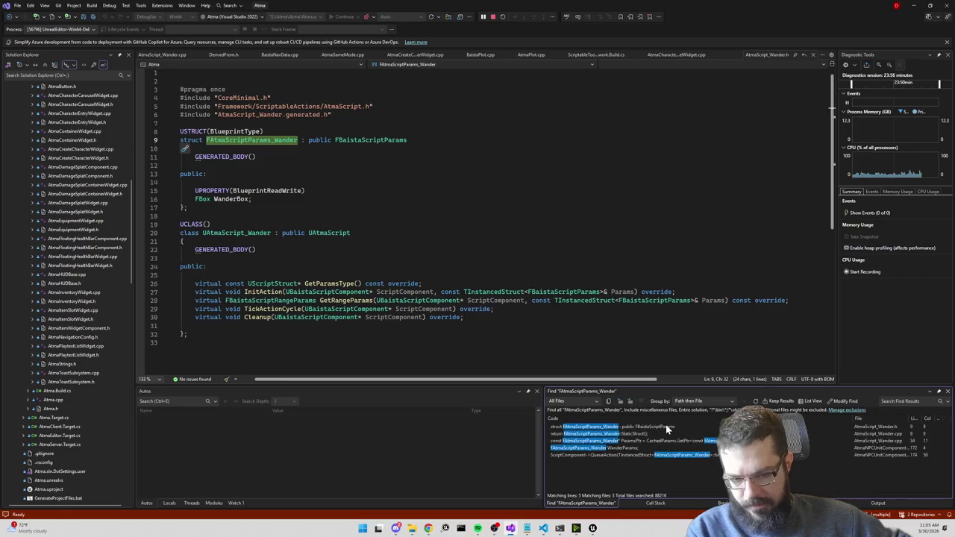
In AtmaNPCUnitComponent.cpp, change the wander box ExpandBy from FVector(6, 6, 0) to FVector(3, 3, 0), then return to Unreal.
double_click(715, 447)
scroll(485, 201, up, 1)
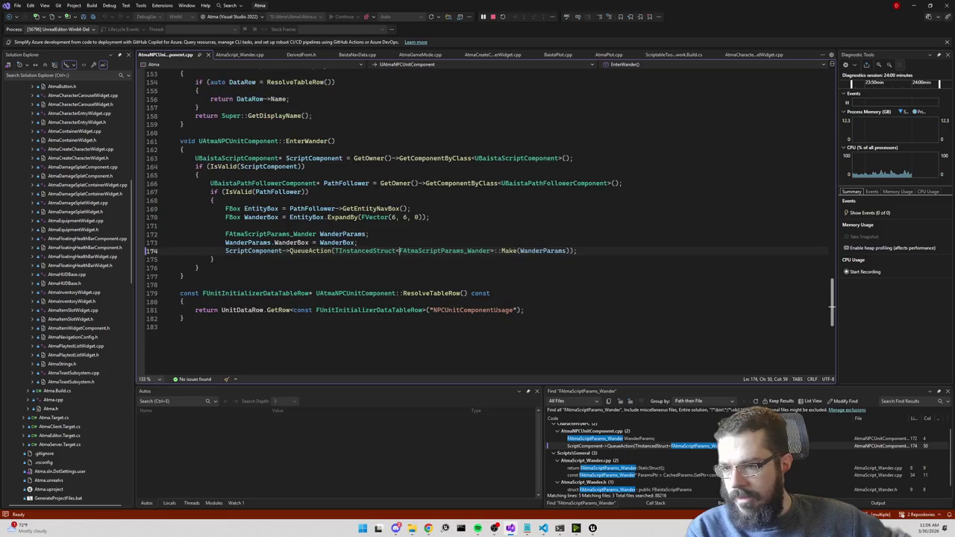
double_click(393, 217)
text(3)
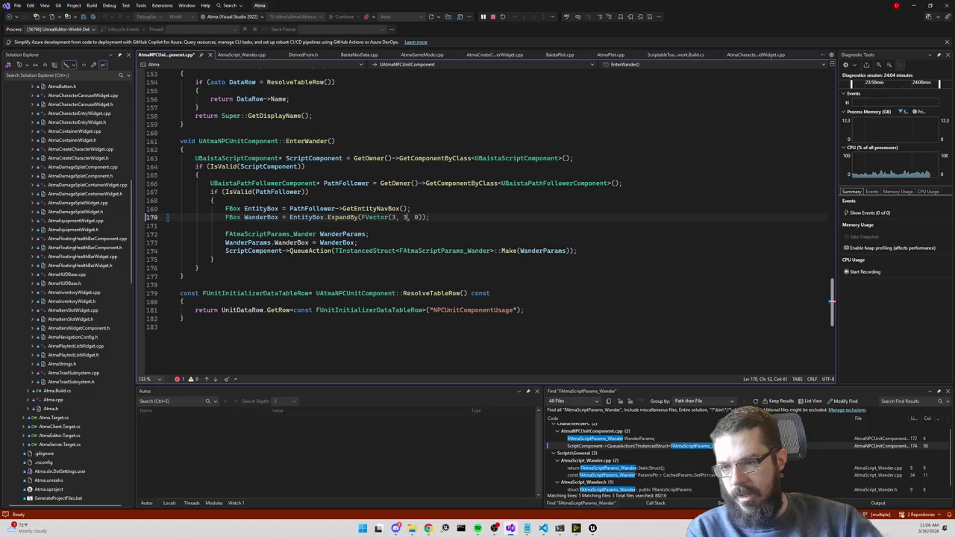
double_click(405, 217)
text(3)
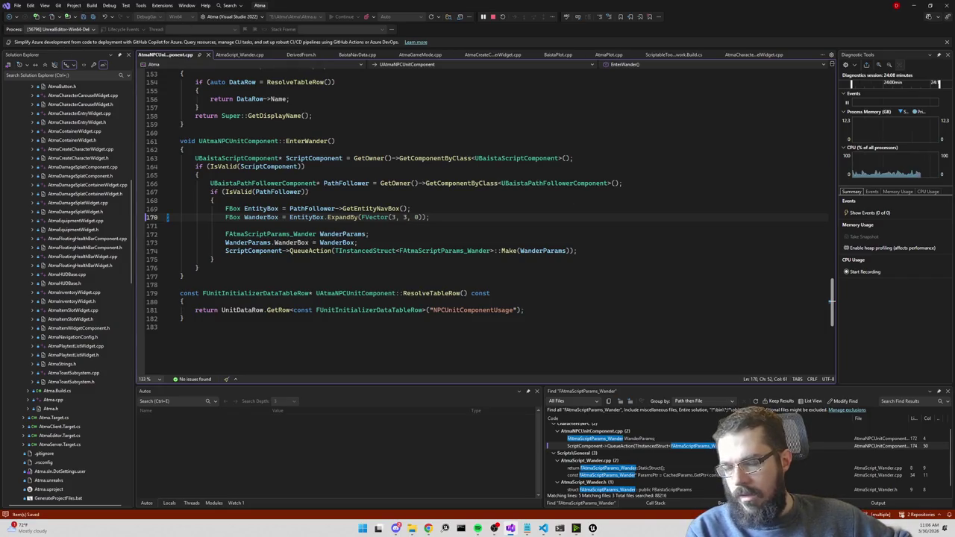
key(alt+Tab)
mouse_move(543, 526)
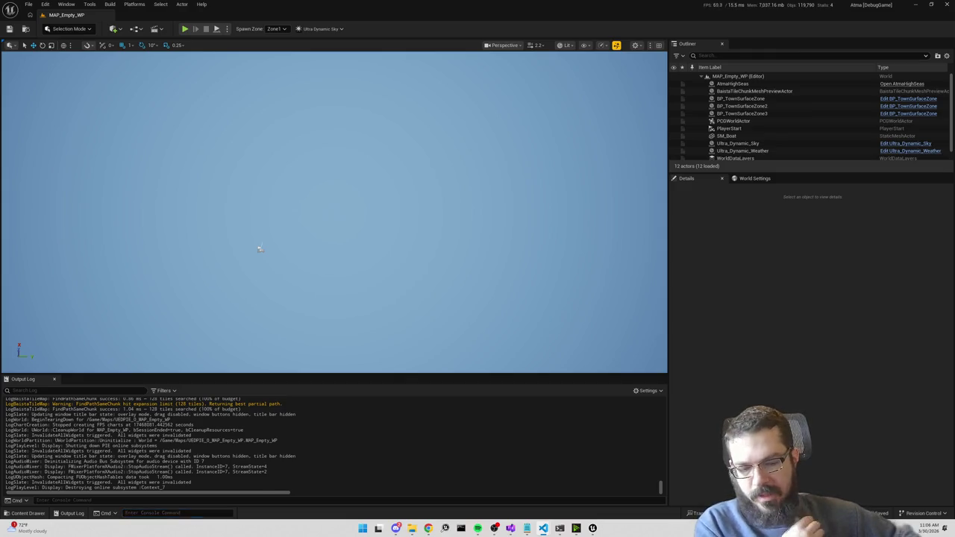
Start a Live Coding compile, then open the Wander script in Visual Studio at the wander chance check.
key(ctrl+alt+F11)
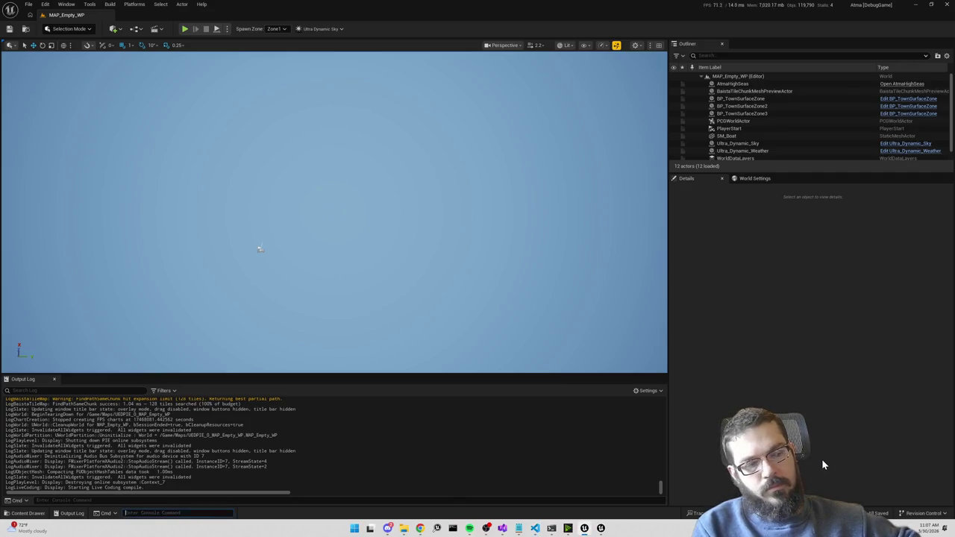
key(alt+Tab)
key(F12)
key(ctrl+k)
key(ctrl+o)
scroll(485, 224, down, 4)
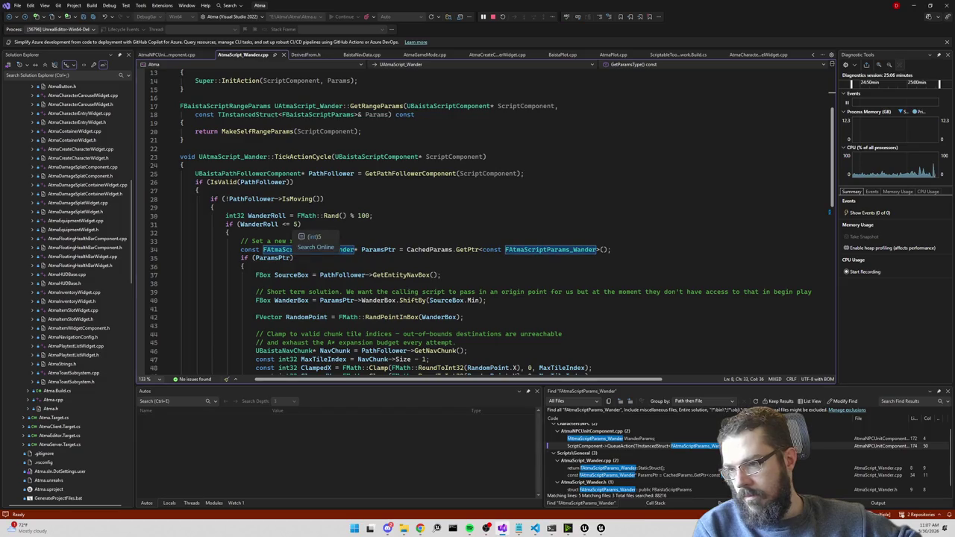
click(300, 224)
Check the compile status in Unreal and trigger another Live Coding compile with Ctrl+Alt+F11.
key(alt+Tab)
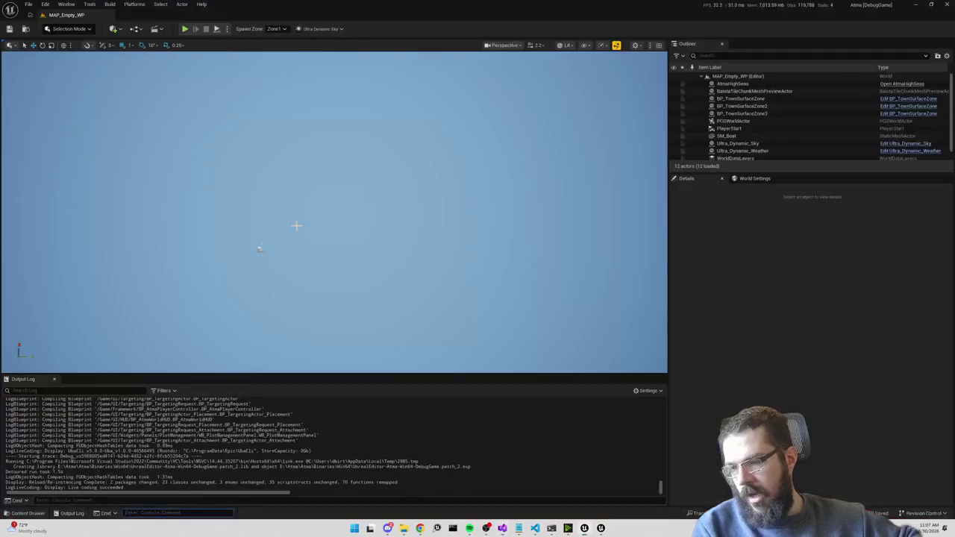
key(alt+Tab)
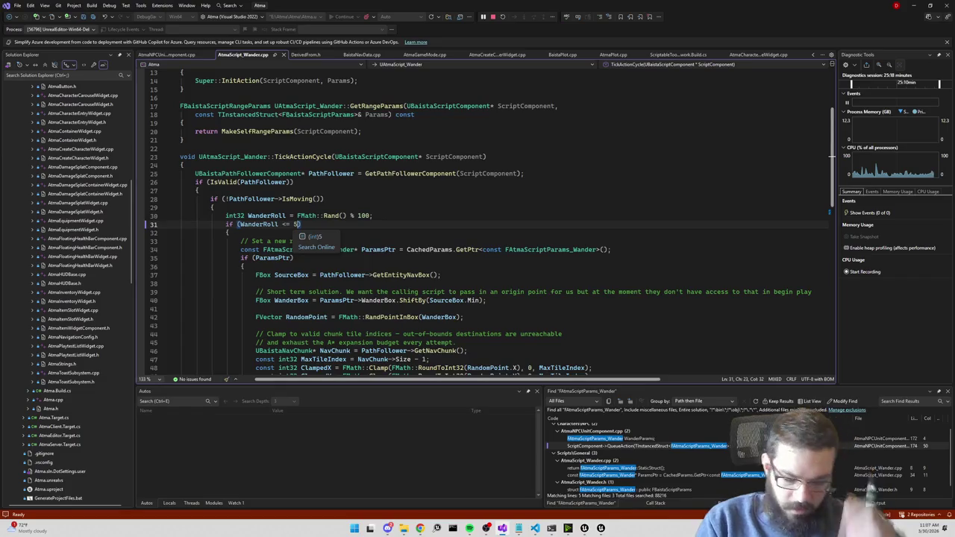
key(alt+Tab)
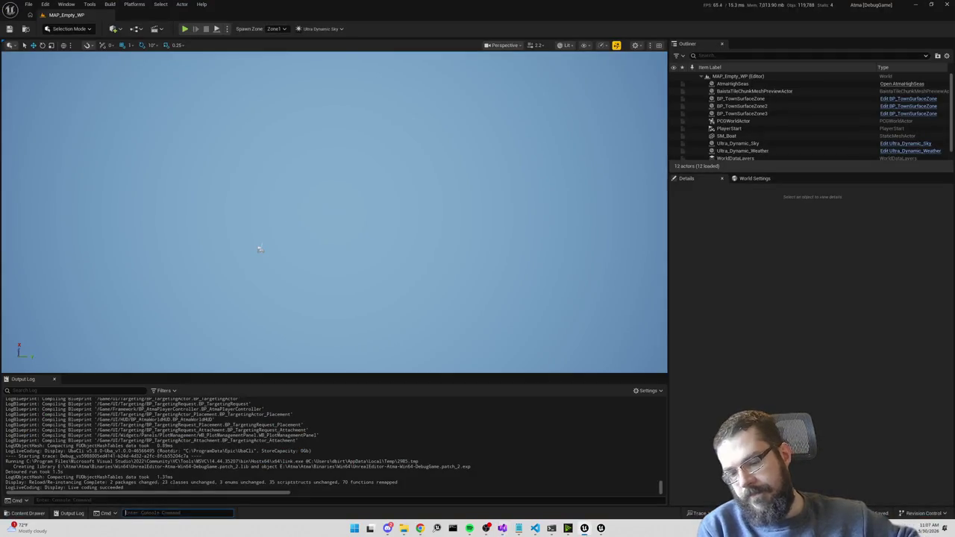
key(ctrl+alt+F11)
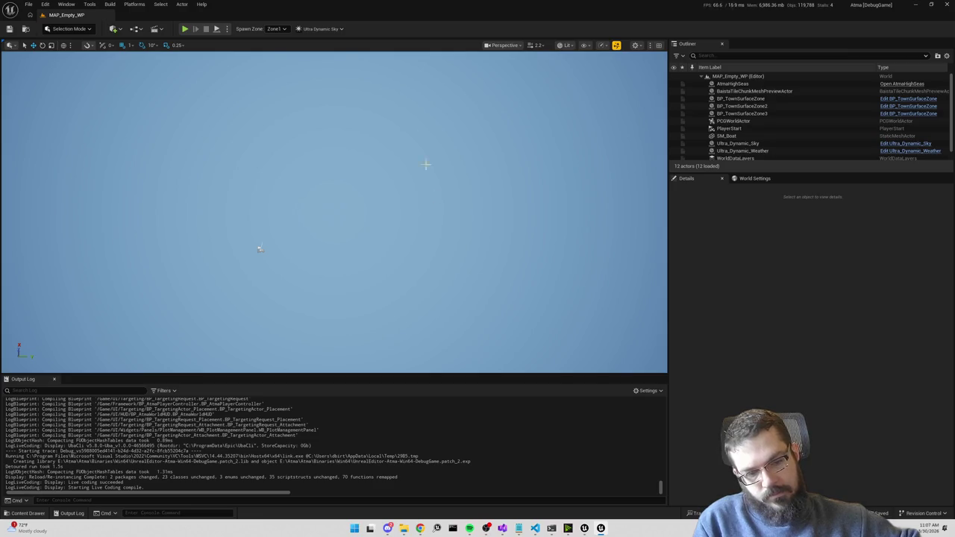
click(186, 30)
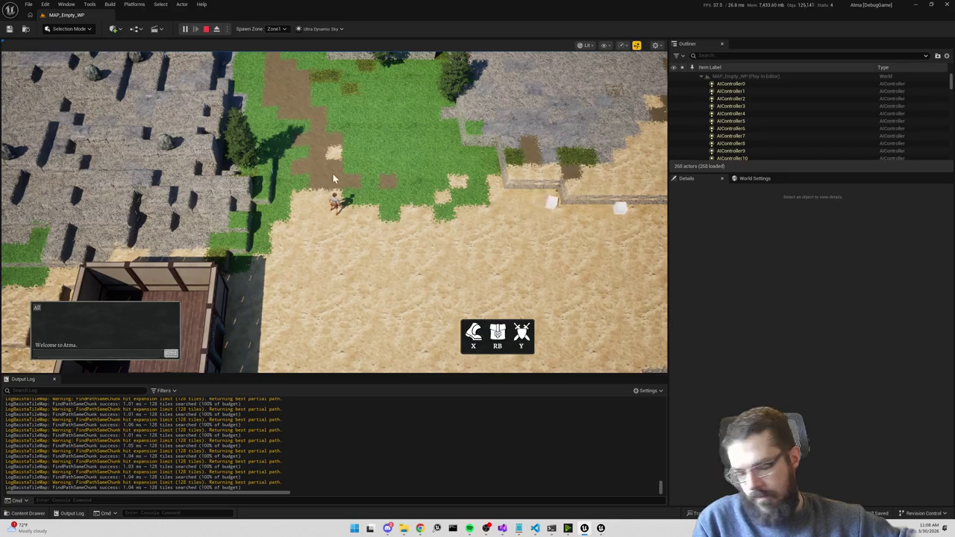
key(F8)
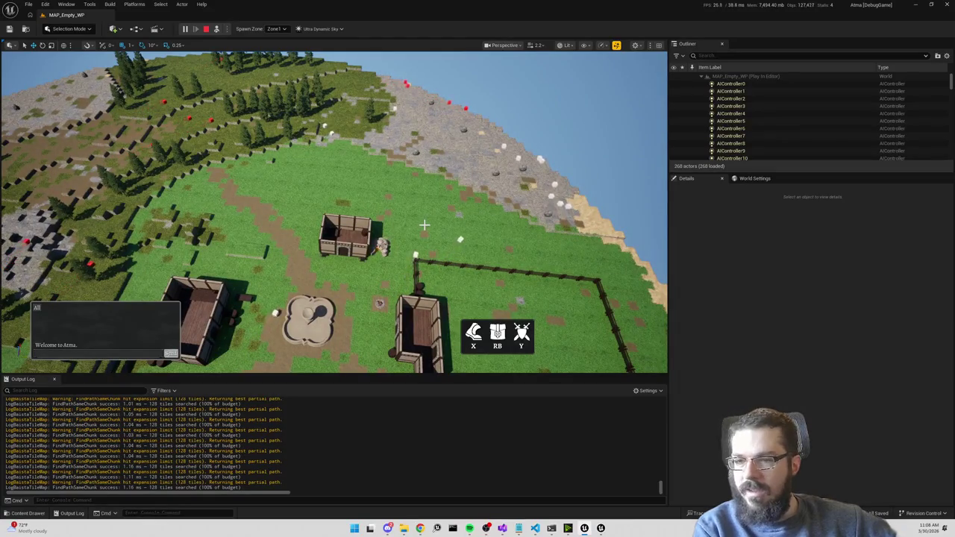
key(Escape)
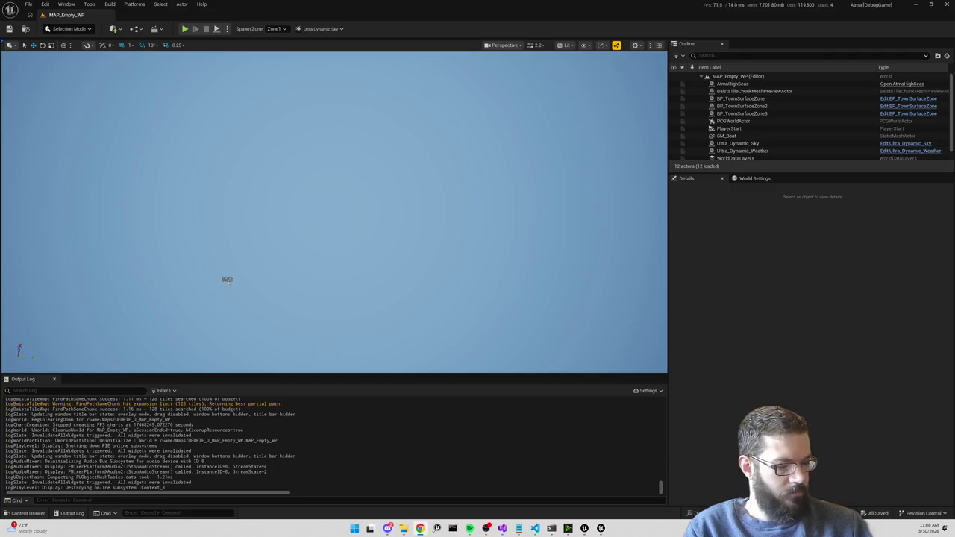
Bring Visual Studio to the front, showing AtmaScript_Wander.cpp's WanderRoll <= 3 wander-chance check.
key(super+d)
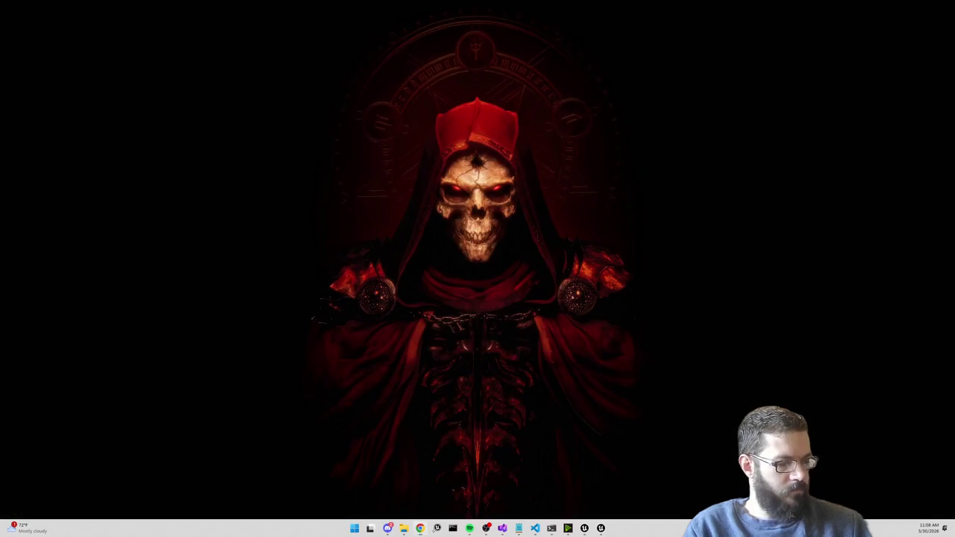
key(super+d)
mouse_move(534, 528)
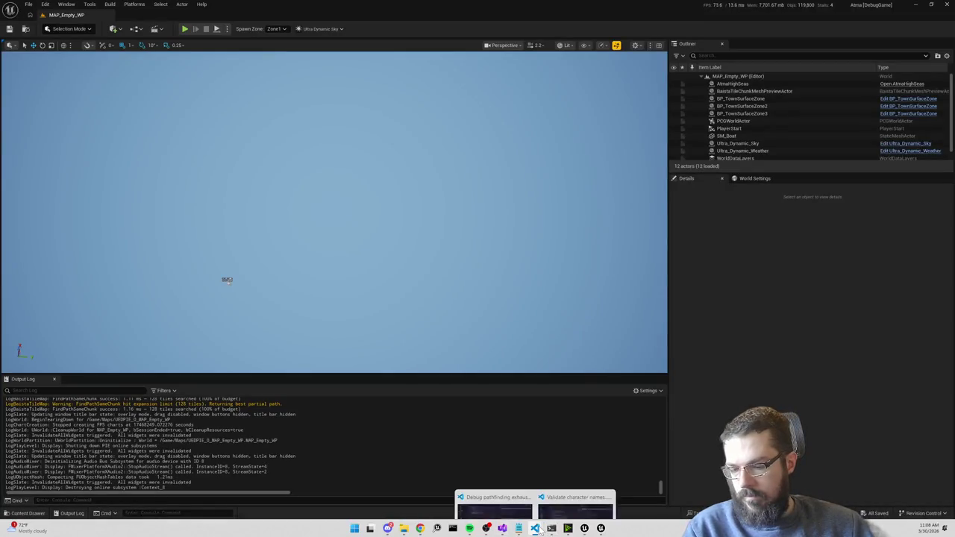
mouse_move(534, 504)
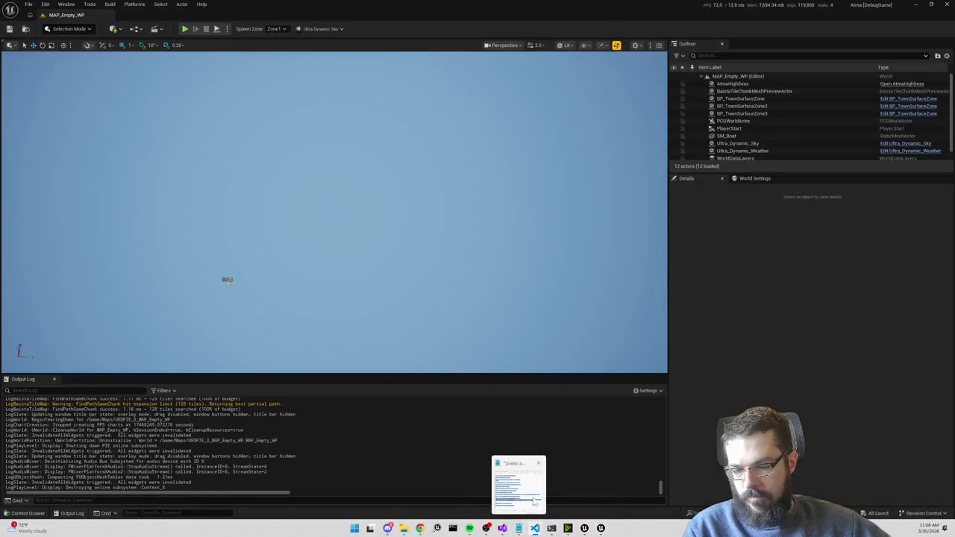
mouse_move(564, 492)
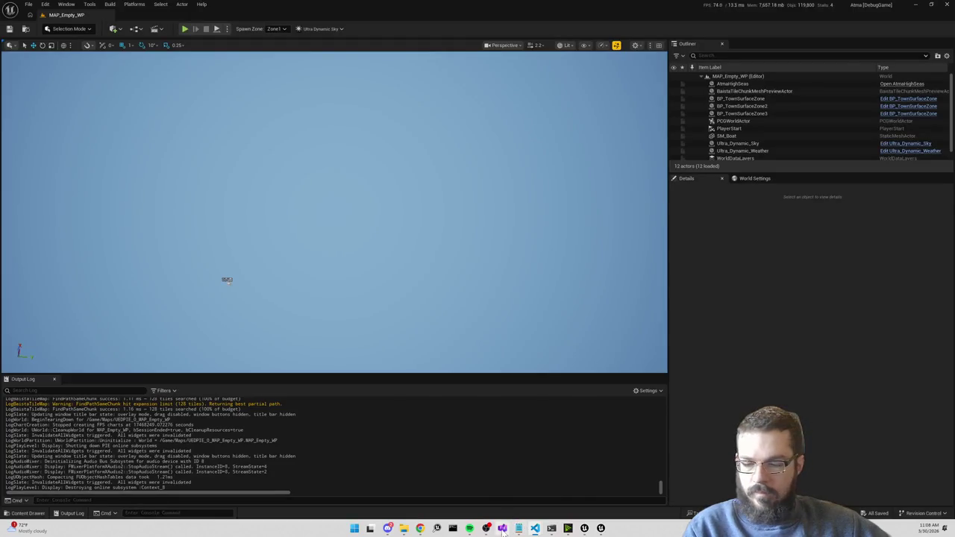
click(502, 528)
scroll(492, 224, down, 3)
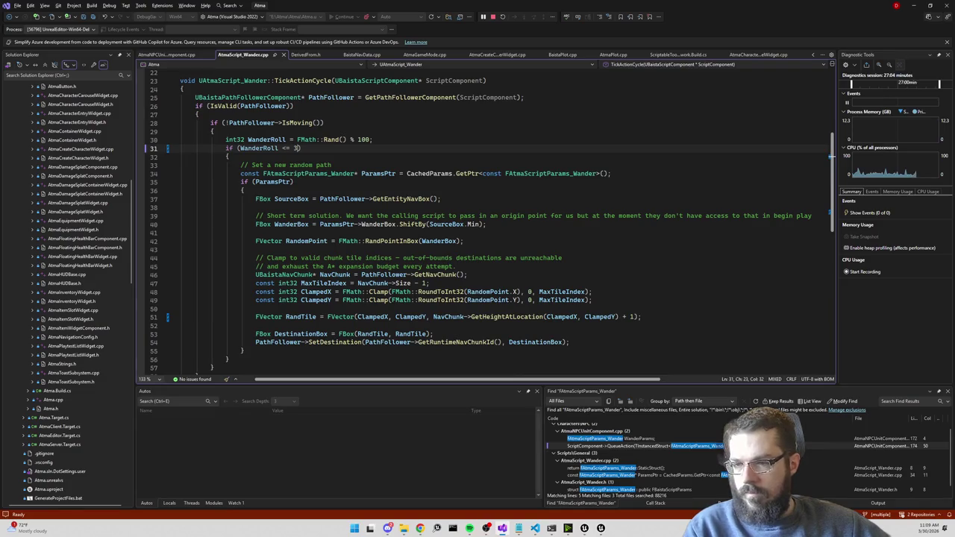
Dismiss the ParamsPtr info popup and apply the edited code with Alt+F10.
mouse_move(337, 225)
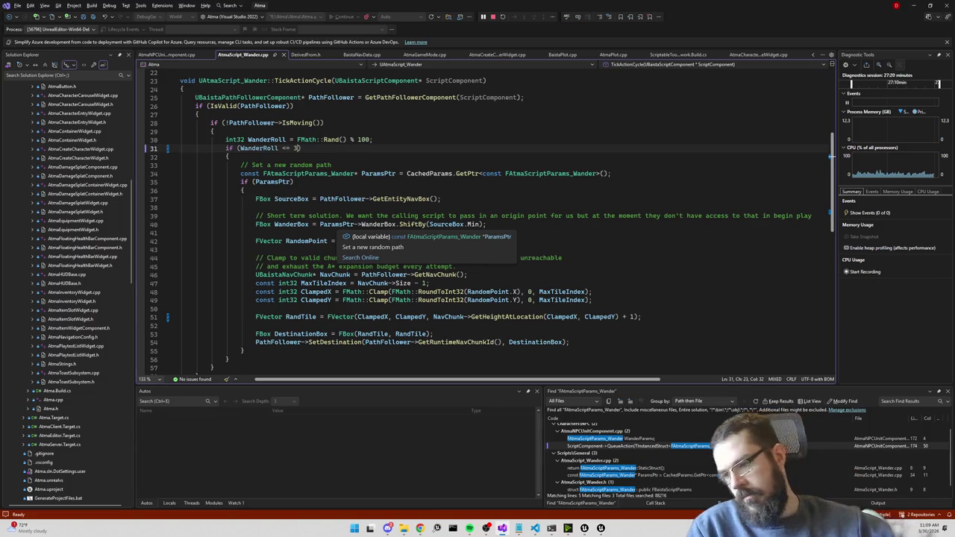
key(Escape)
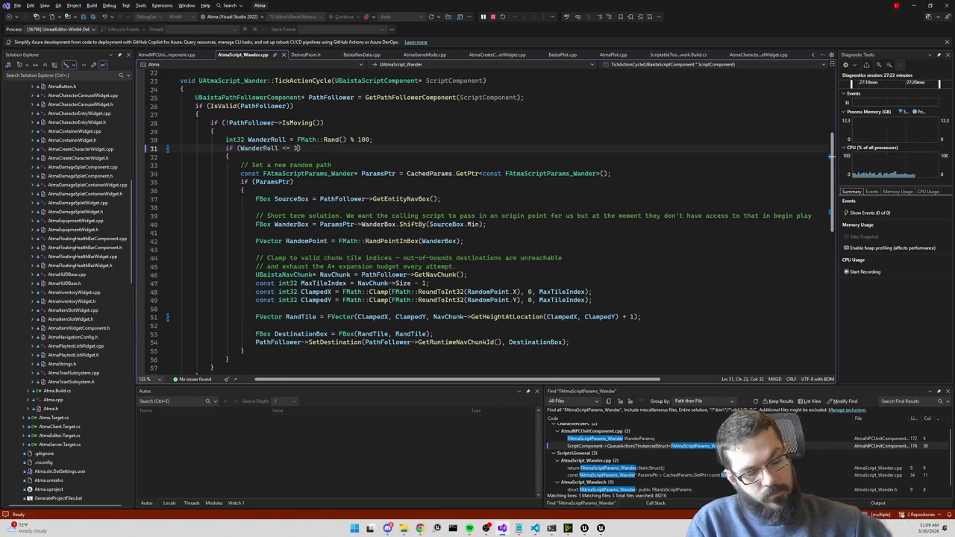
key(alt+F10)
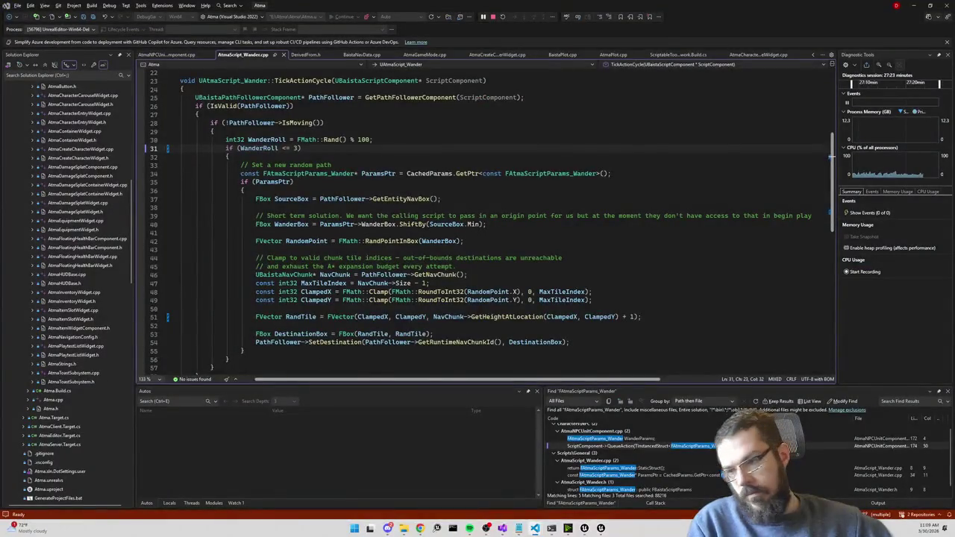
Highlight WanderBox uses, set a breakpoint on the DestinationBox line, and return to Unreal.
double_click(432, 241)
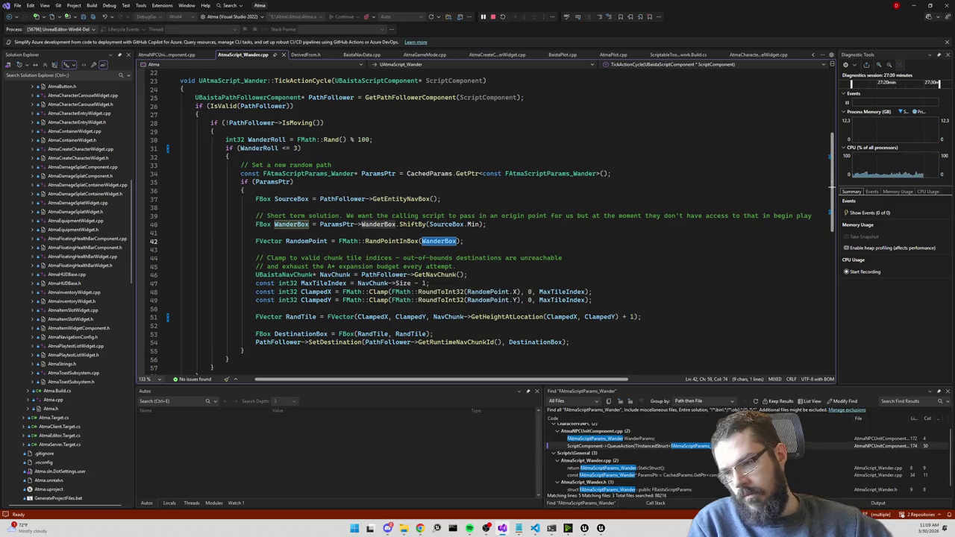
mouse_move(328, 283)
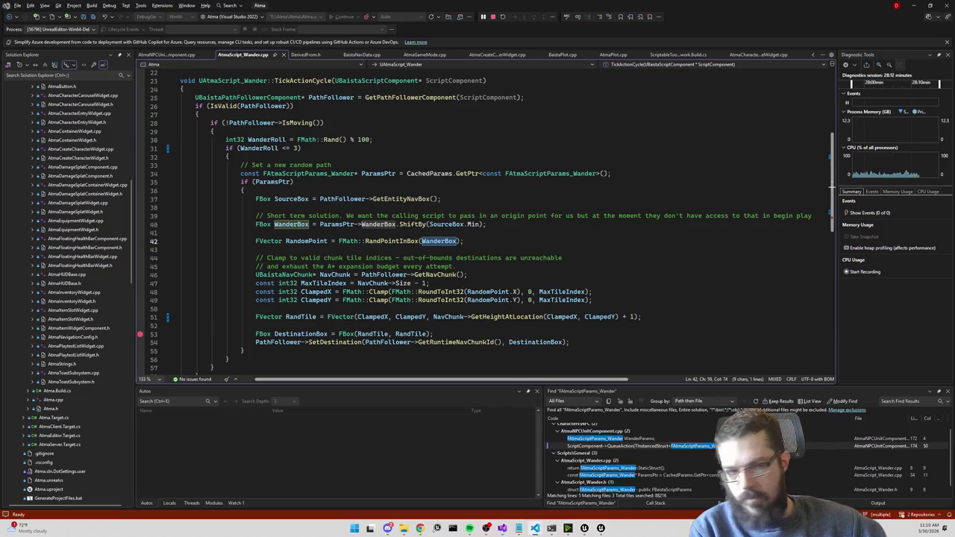
key(alt+Tab)
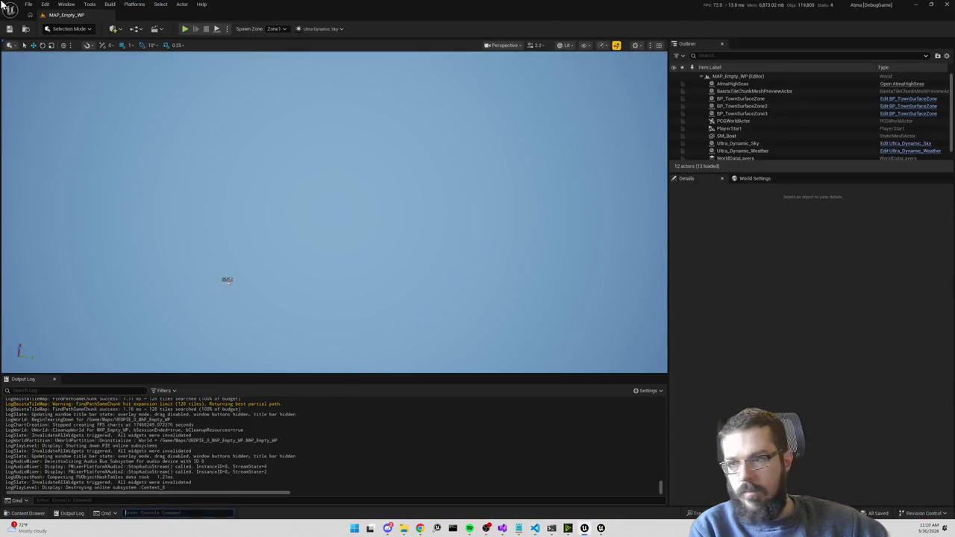
Play the level until the breakpoint hits and check RandomPoint and nearby variable values.
click(186, 29)
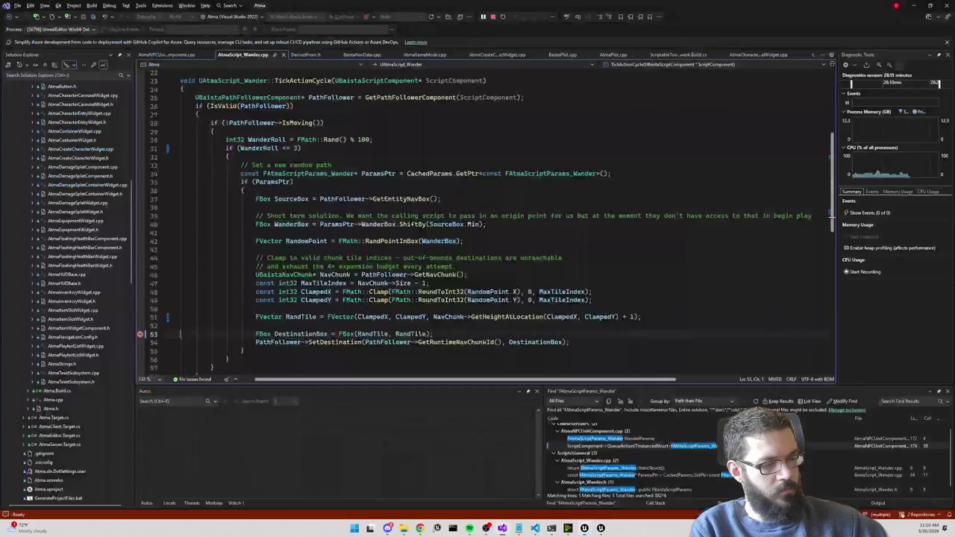
mouse_move(310, 242)
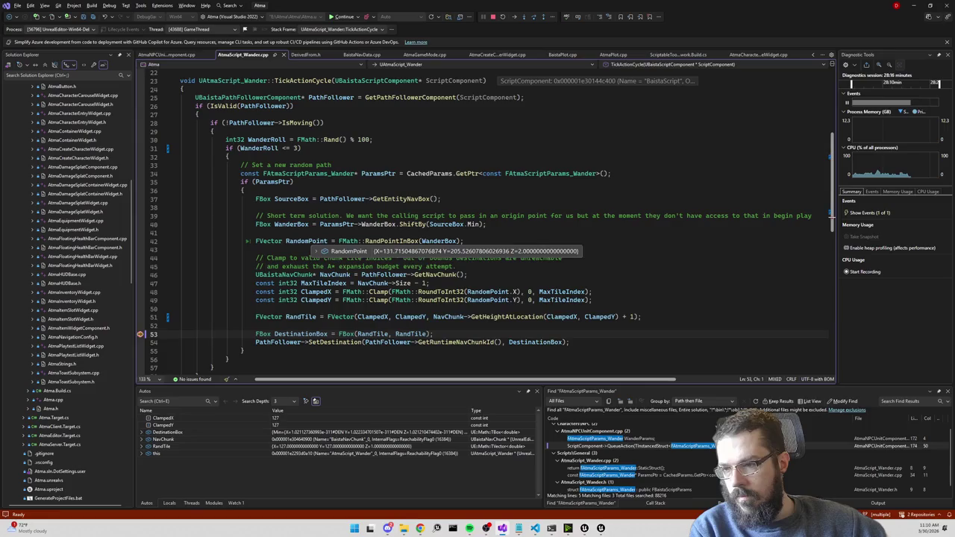
mouse_move(290, 200)
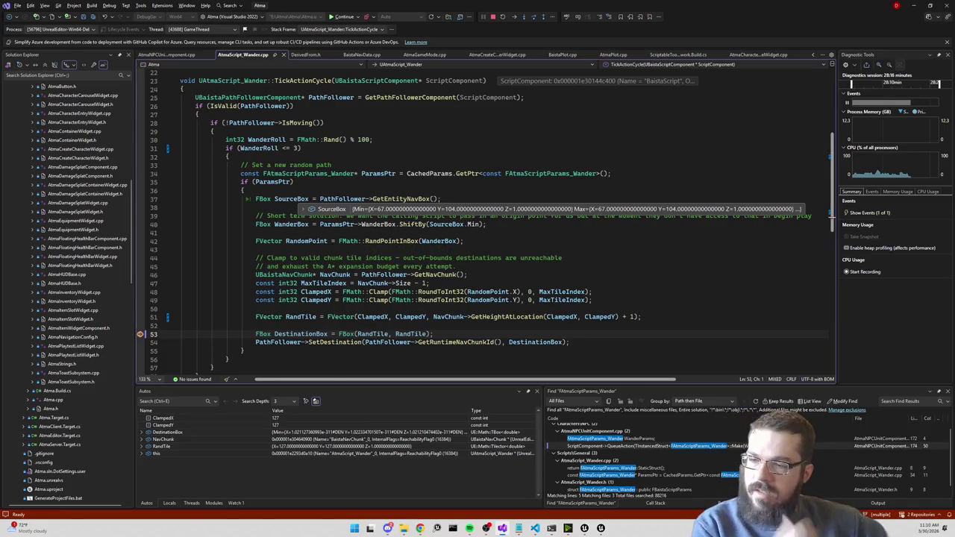
click(304, 241)
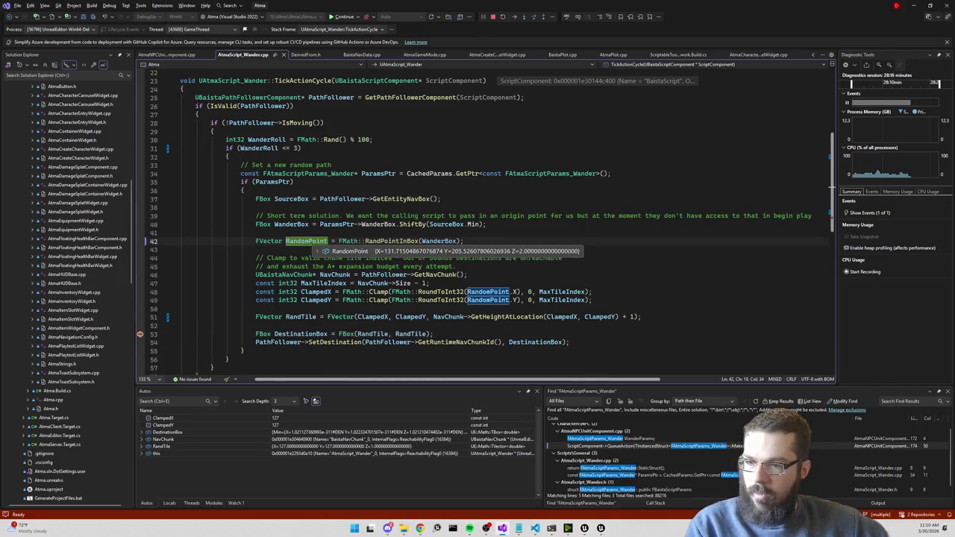
mouse_move(293, 224)
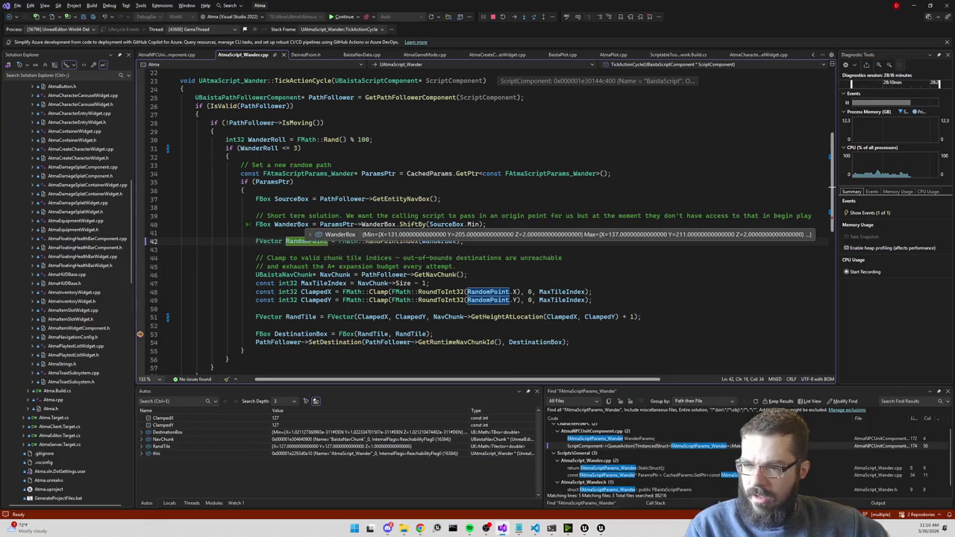
mouse_move(377, 224)
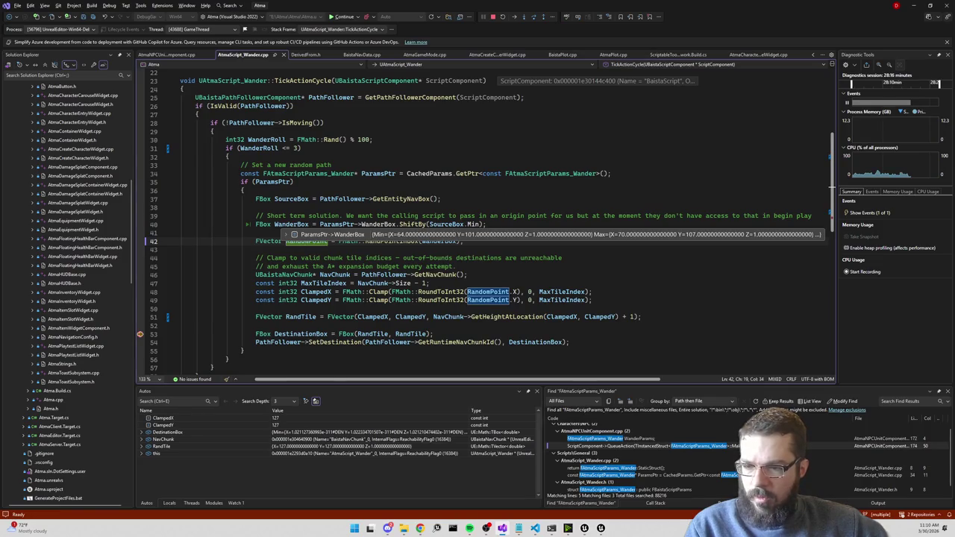
Inspect the call stack, visiting the BaistaScriptComponent.cpp frame, then continue execution.
click(454, 267)
click(655, 503)
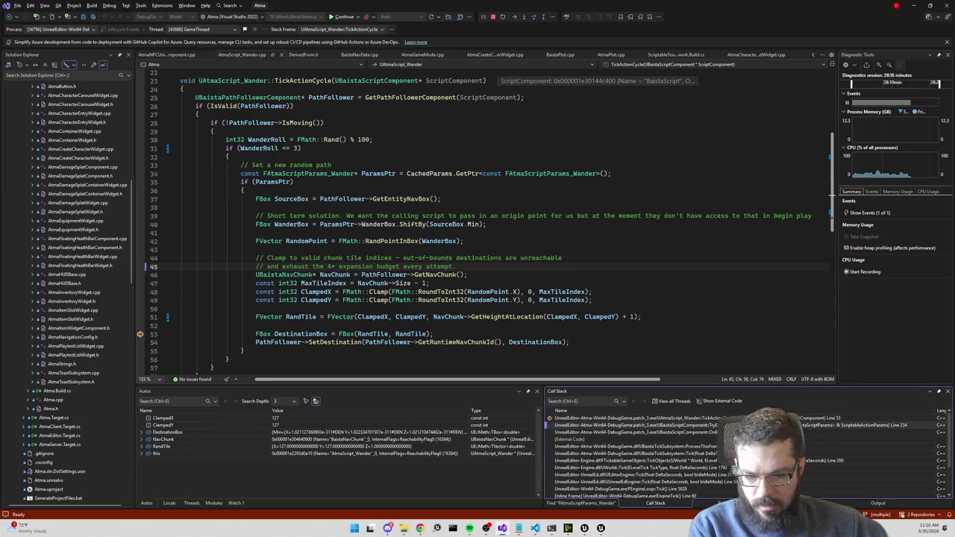
double_click(634, 425)
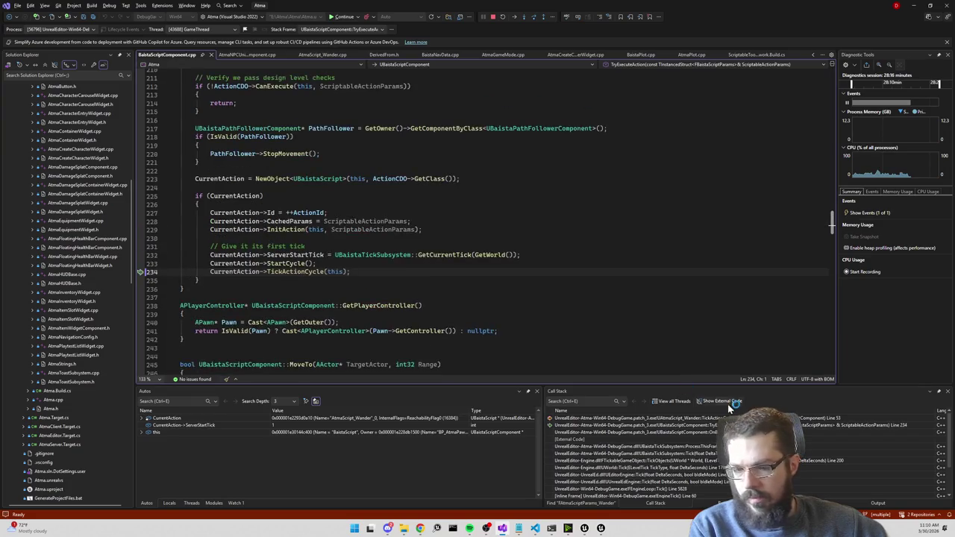
double_click(634, 418)
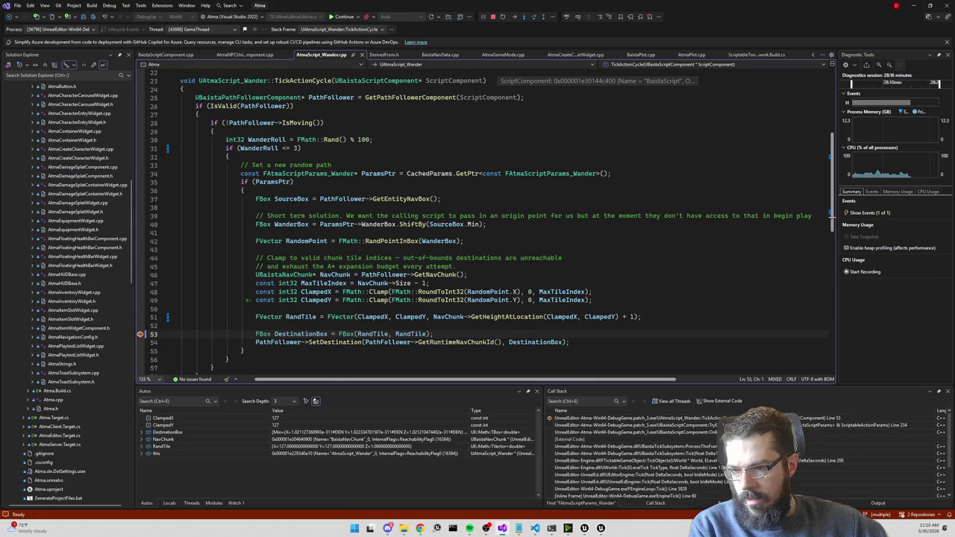
mouse_move(440, 241)
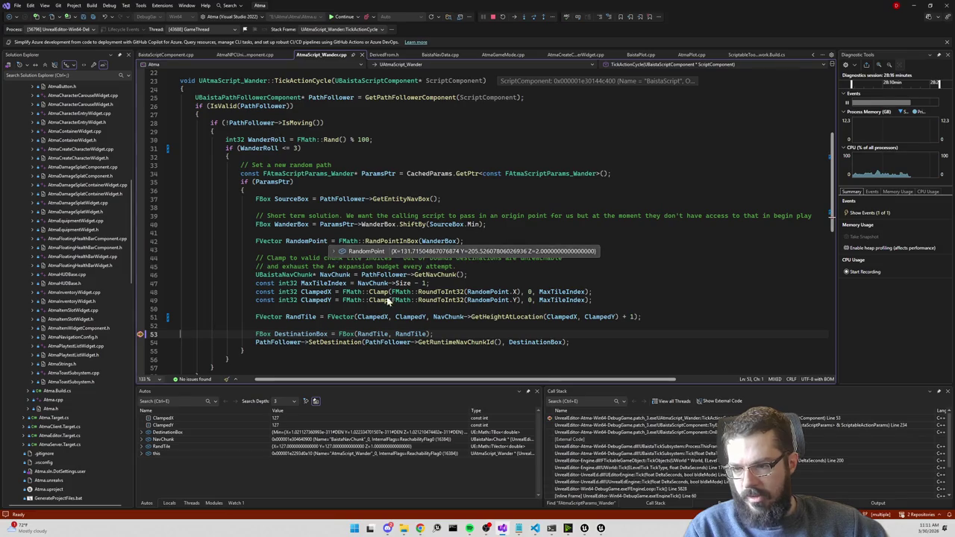
mouse_move(141, 334)
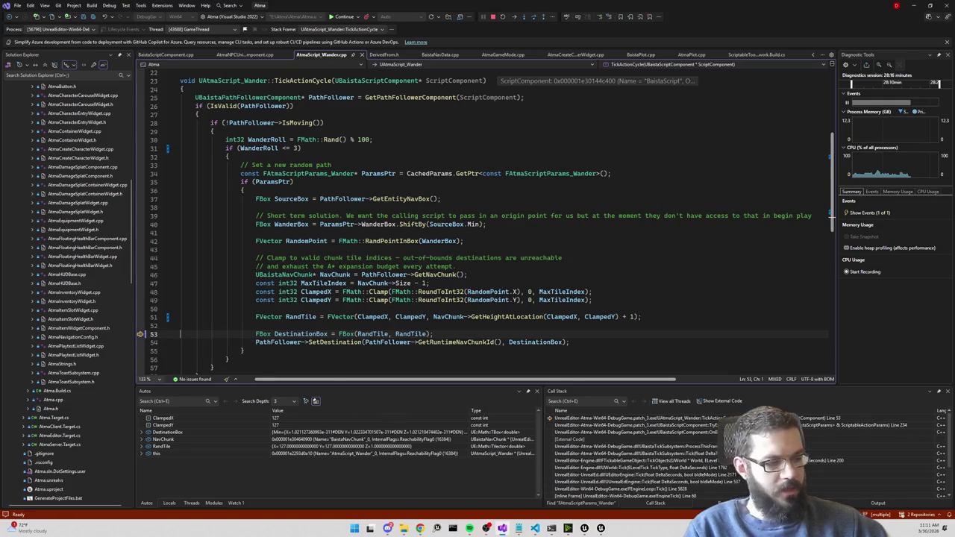
click(346, 20)
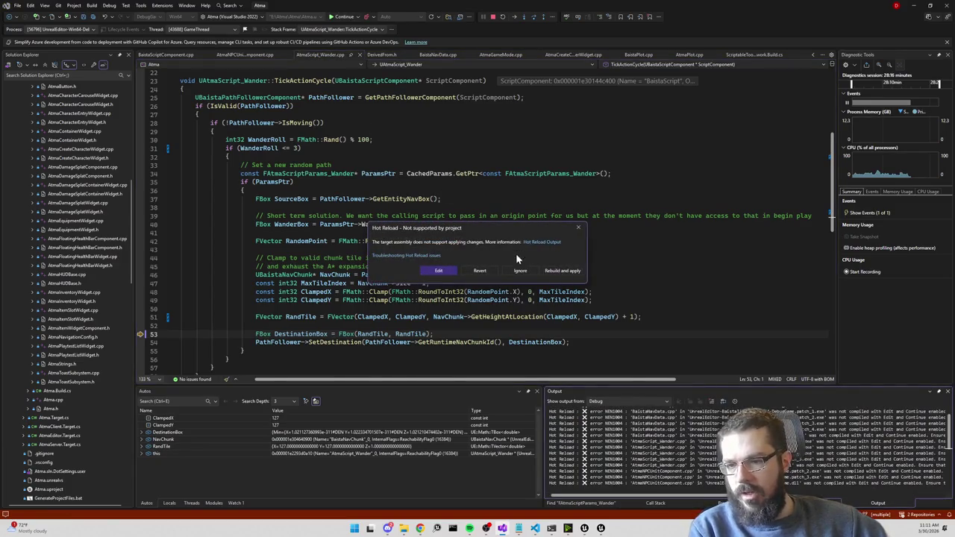
Dismiss the Hot Reload warning, stop the play session, and return to Visual Studio.
click(518, 271)
key(F5)
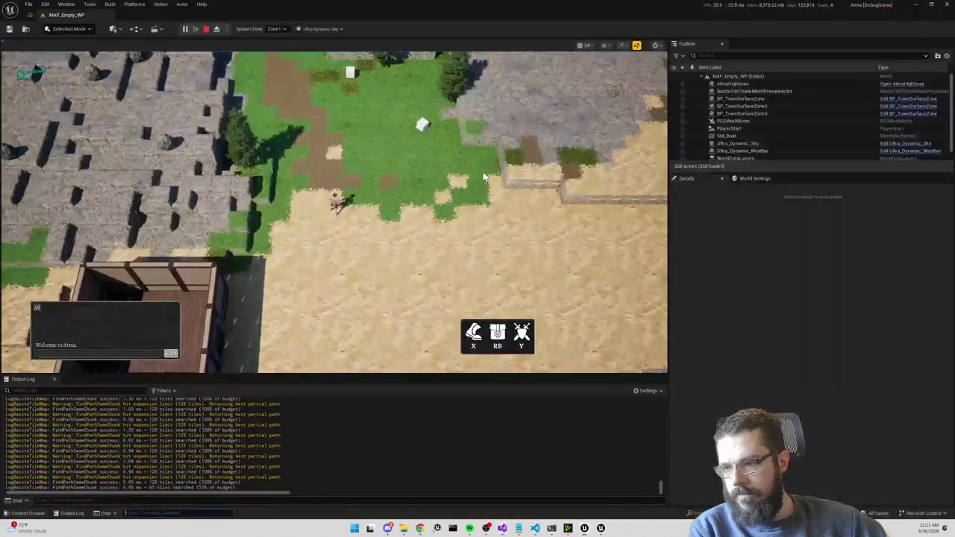
click(207, 29)
key(alt+Tab)
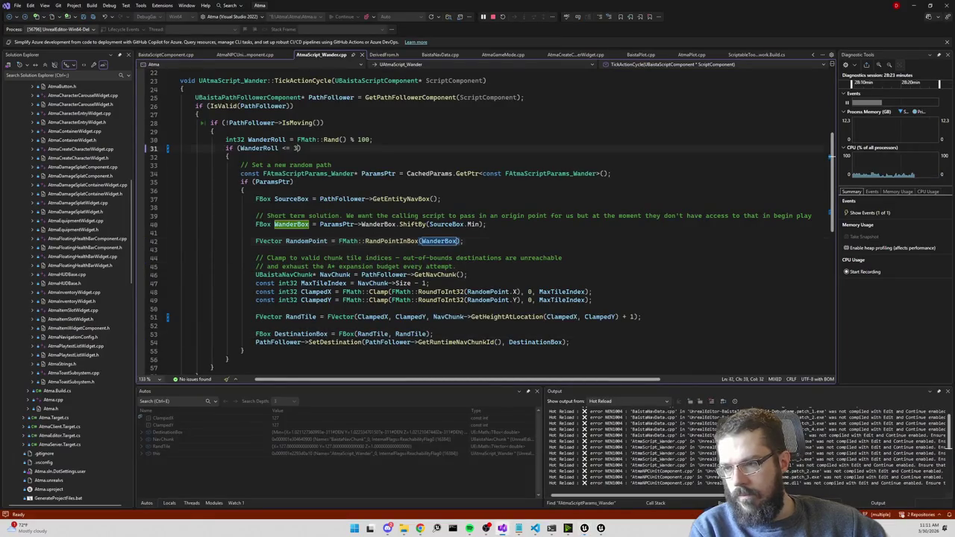
Jump to the next FAtmaScriptParams_Wander match in the wander tick code.
key(F3)
key(F3)
key(F3)
scroll(485, 224, down, 5)
click(231, 181)
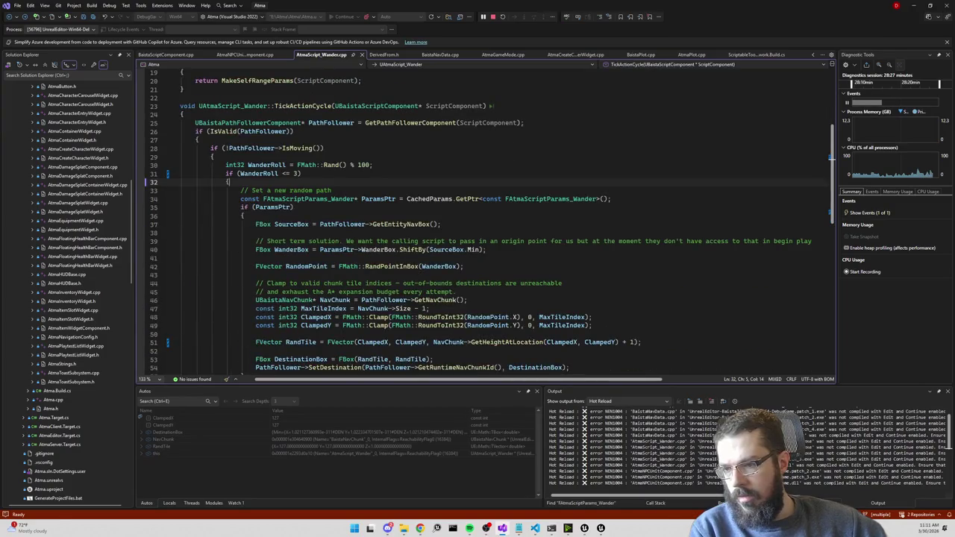
scroll(485, 224, down, 5)
Look through BaistaNavData.cpp, then use Code Search to open EnterWander in AtmaNPCUnitComponent.cpp.
key(ctrl+Tab)
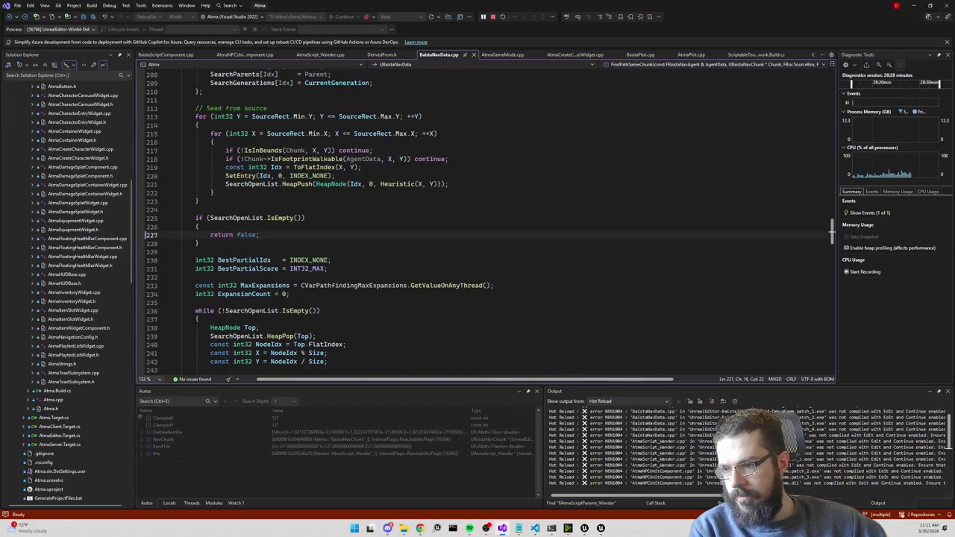
scroll(485, 224, down, 15)
click(355, 340)
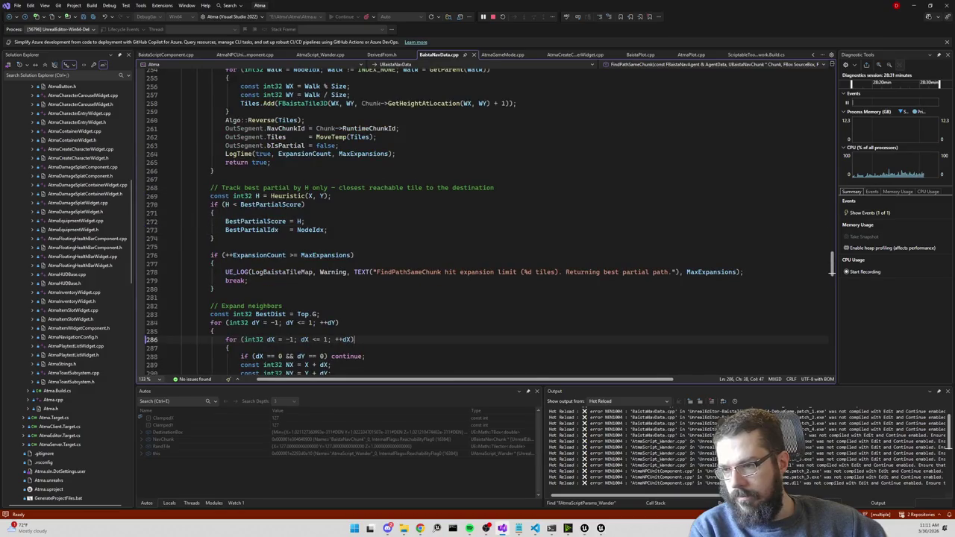
key(ctrl+t)
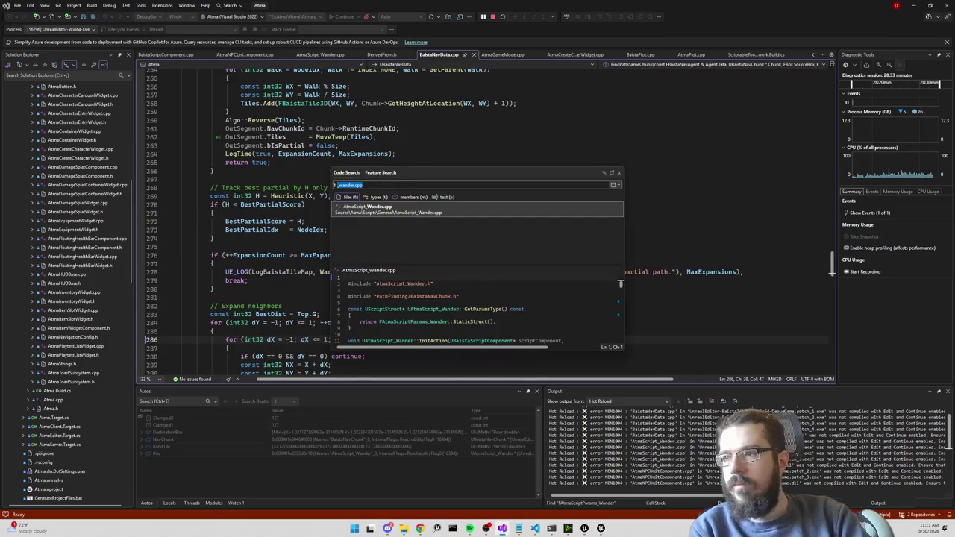
key(Escape)
click(251, 55)
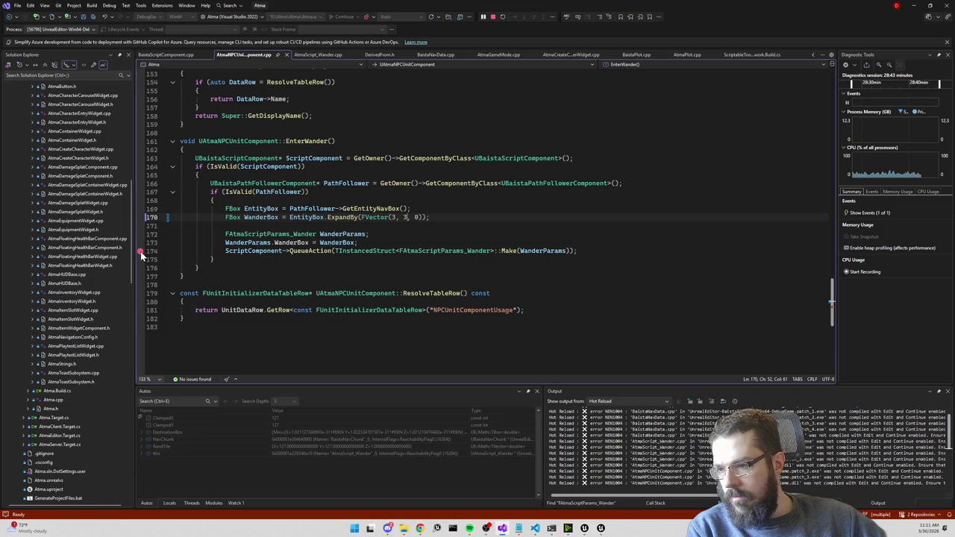
Play the level to the EnterWander breakpoint, check EntityBox and WanderBox values, then reopen AtmaScript_Wander.cpp.
key(alt+Tab)
click(185, 30)
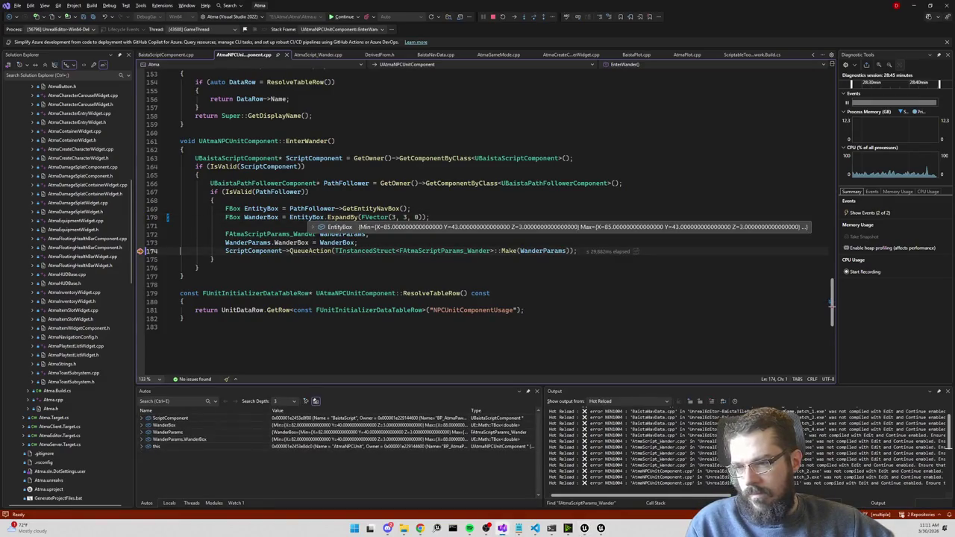
mouse_move(261, 217)
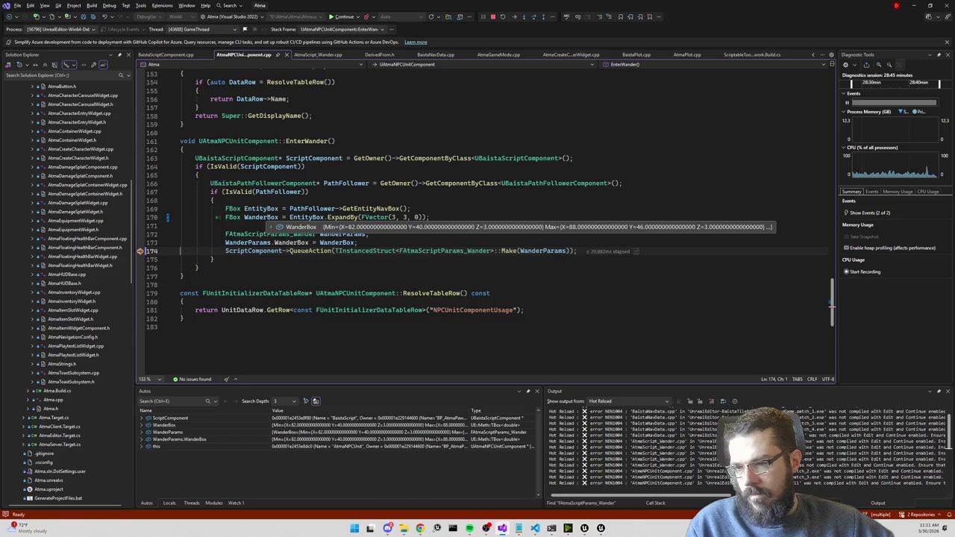
mouse_move(306, 217)
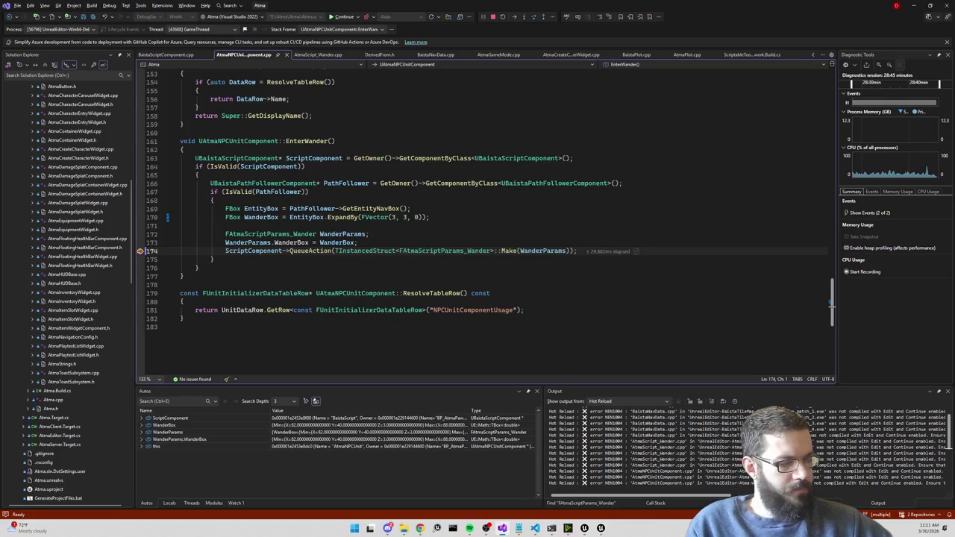
click(215, 200)
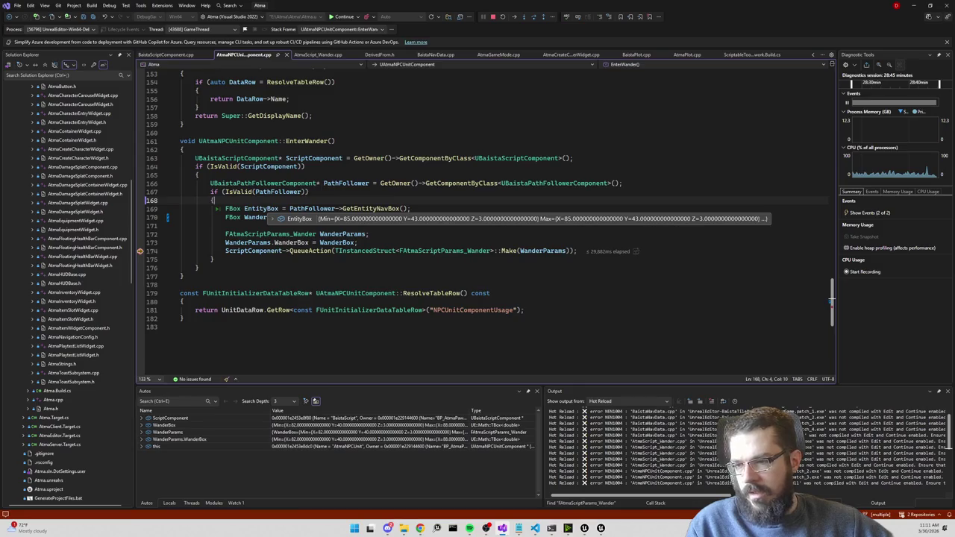
click(317, 54)
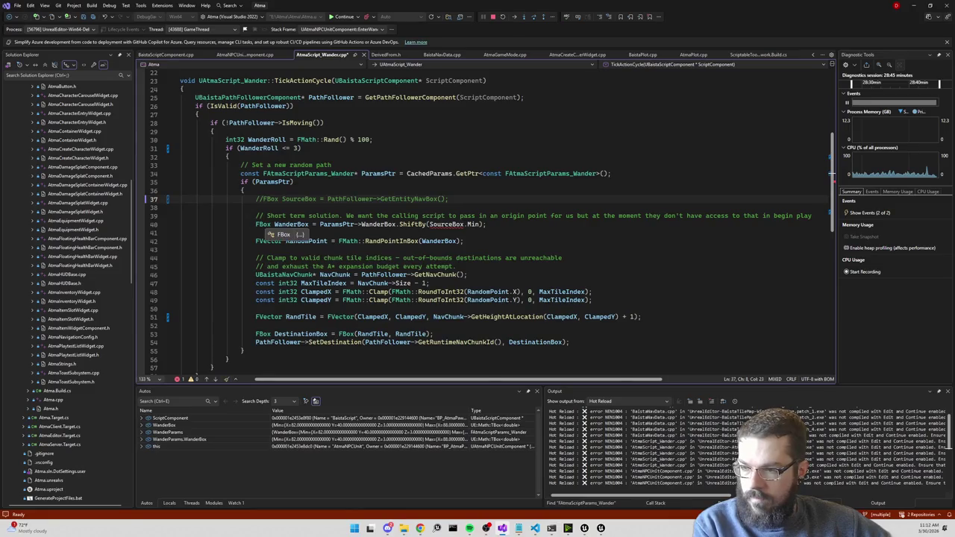
Comment out WanderBox's .ShiftBy(SourceBox.Min) on line 40 with '; //' and save the file.
click(395, 224)
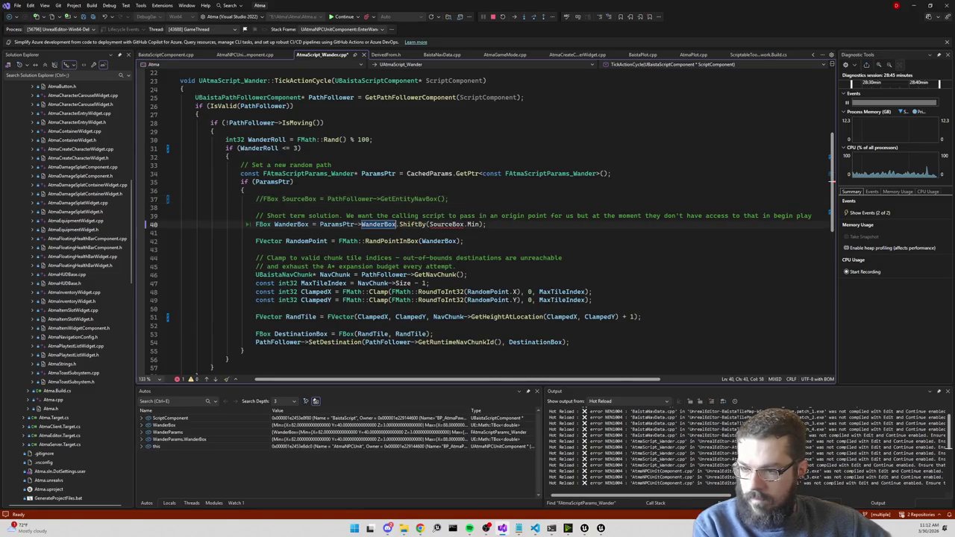
text(; //)
key(ctrl+s)
Resume the game, dismiss the Hot Reload notice, and end the play session.
click(343, 16)
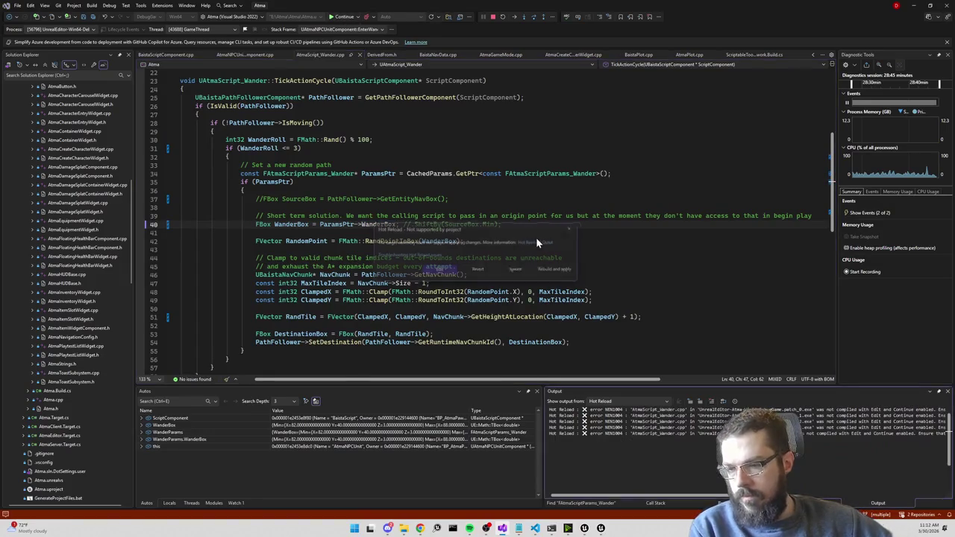
click(524, 270)
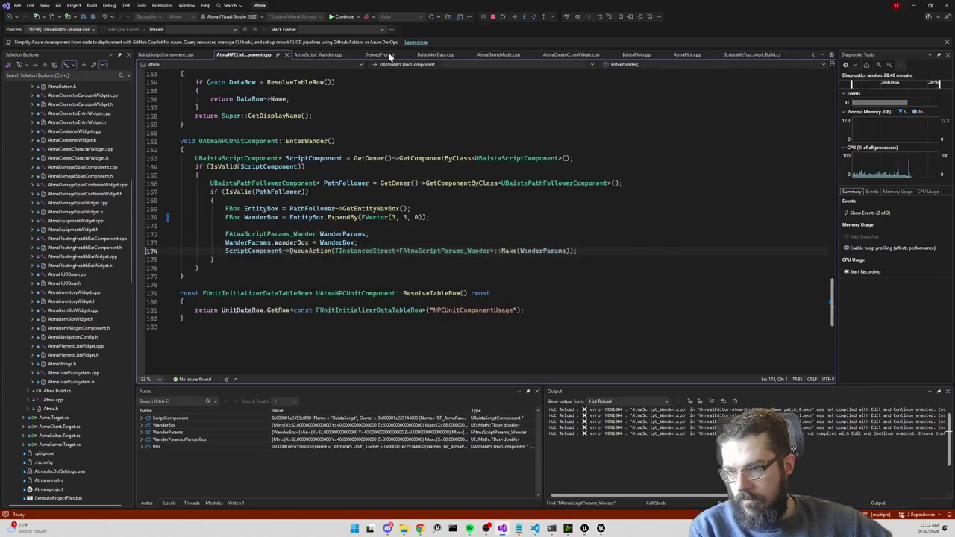
key(Escape)
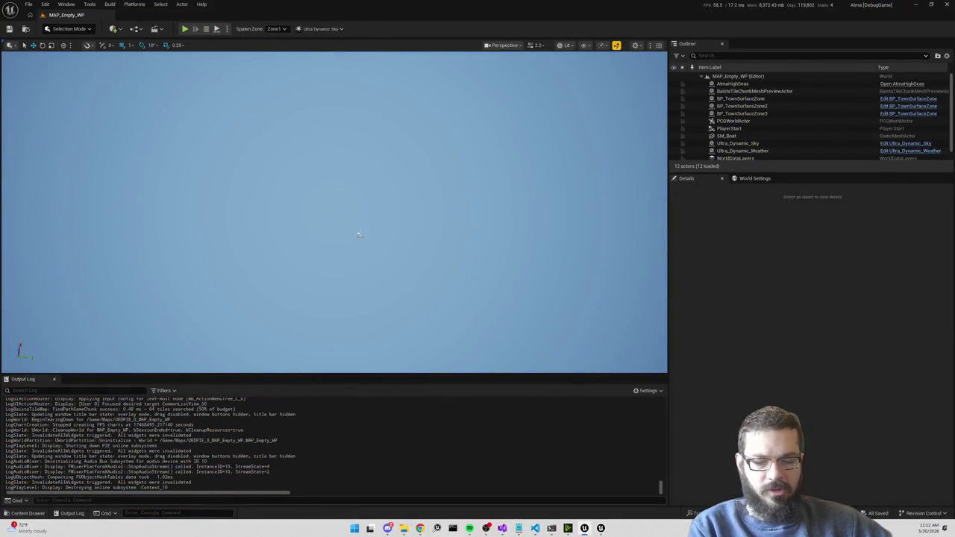
Switch between Visual Studio and Unreal Editor until the Output Log shows 'Live coding succeeded' for the Wander fix.
key(alt+Tab)
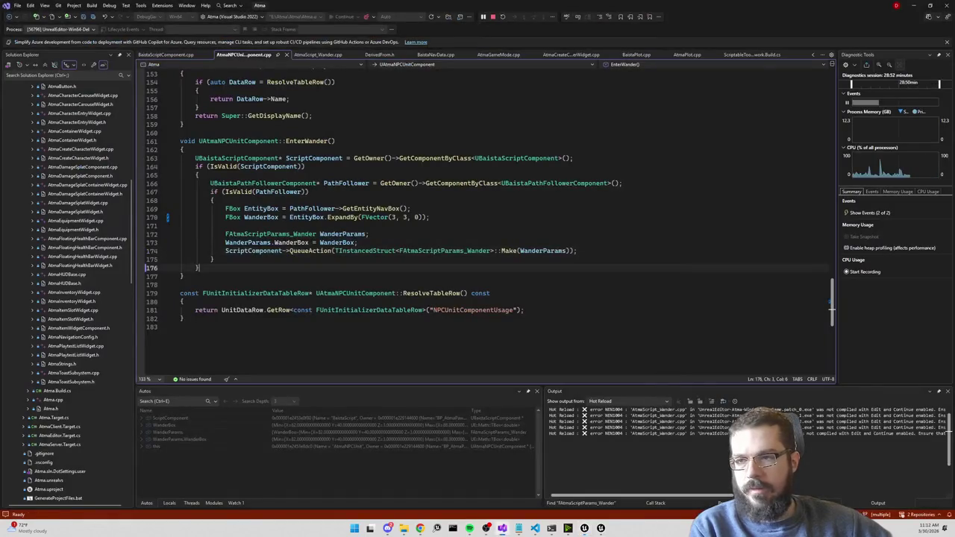
key(alt+Tab)
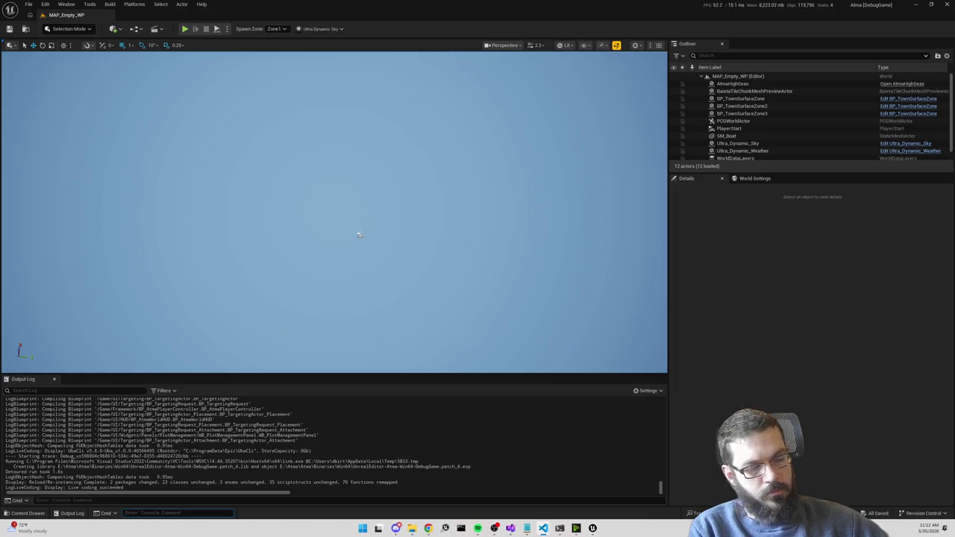
key(alt+Tab)
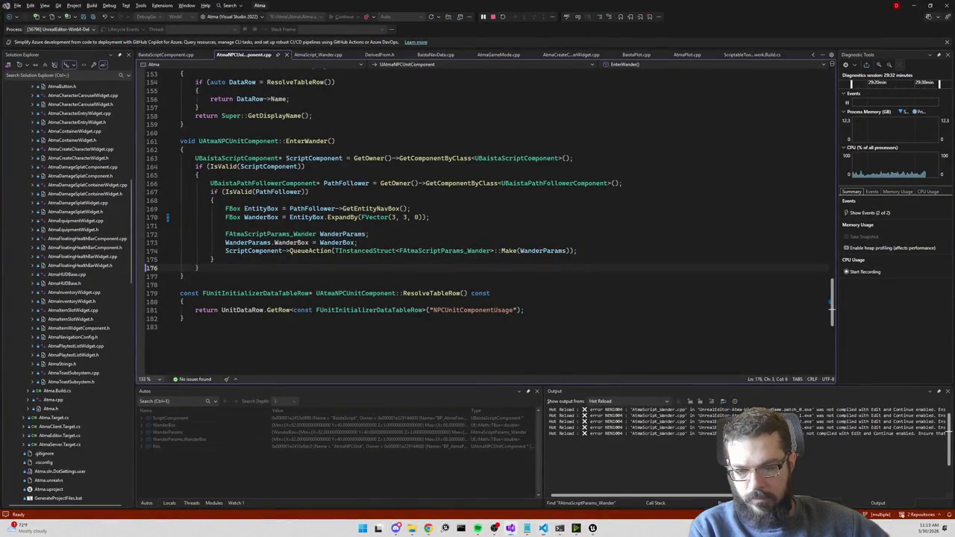
key(alt+Tab)
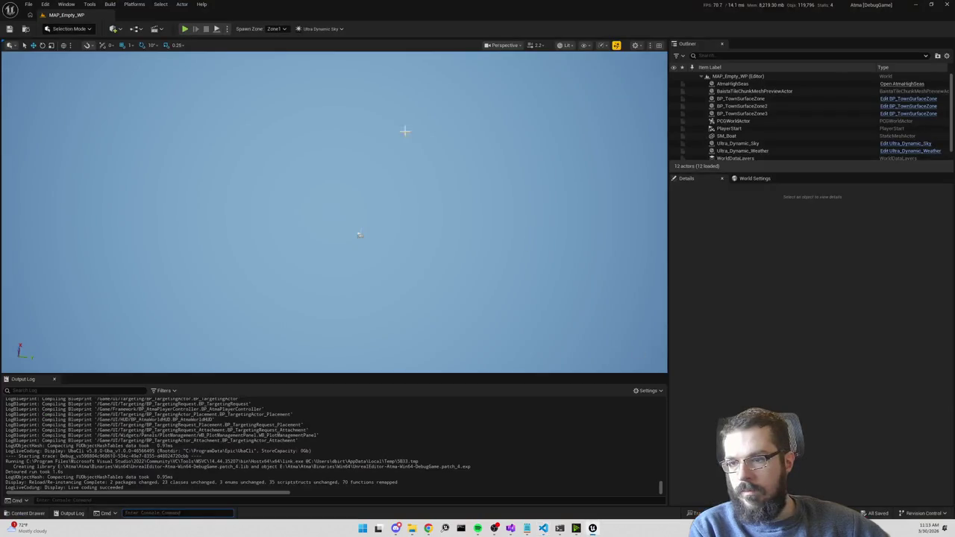
click(186, 29)
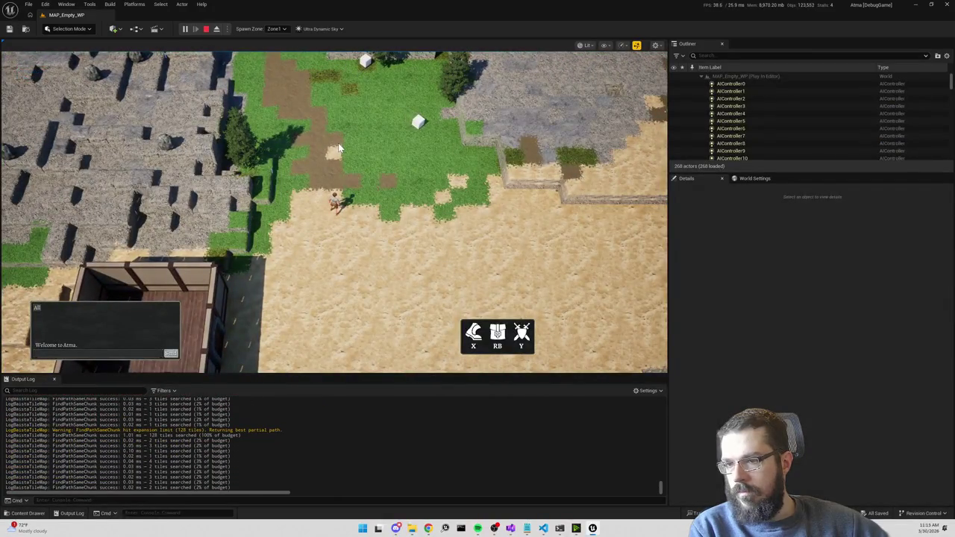
click(338, 148)
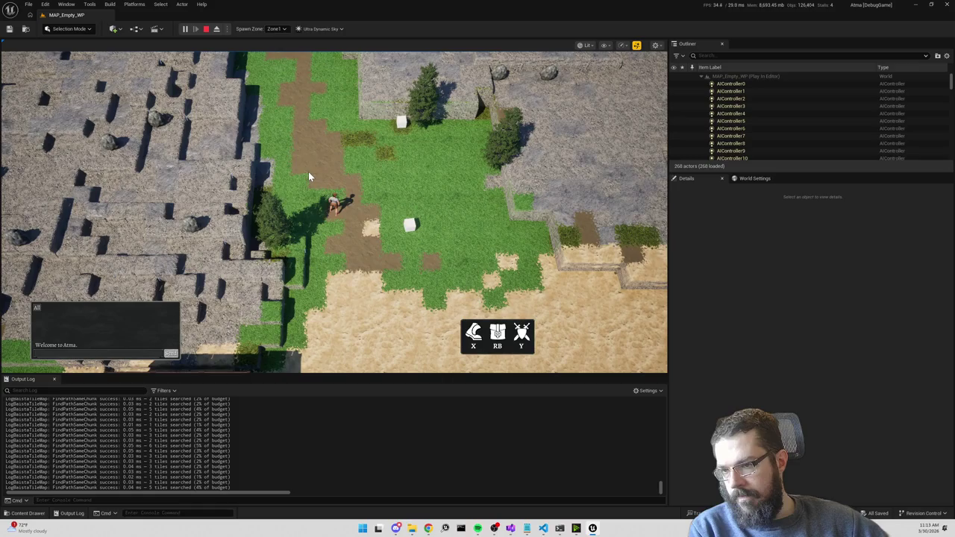
click(308, 116)
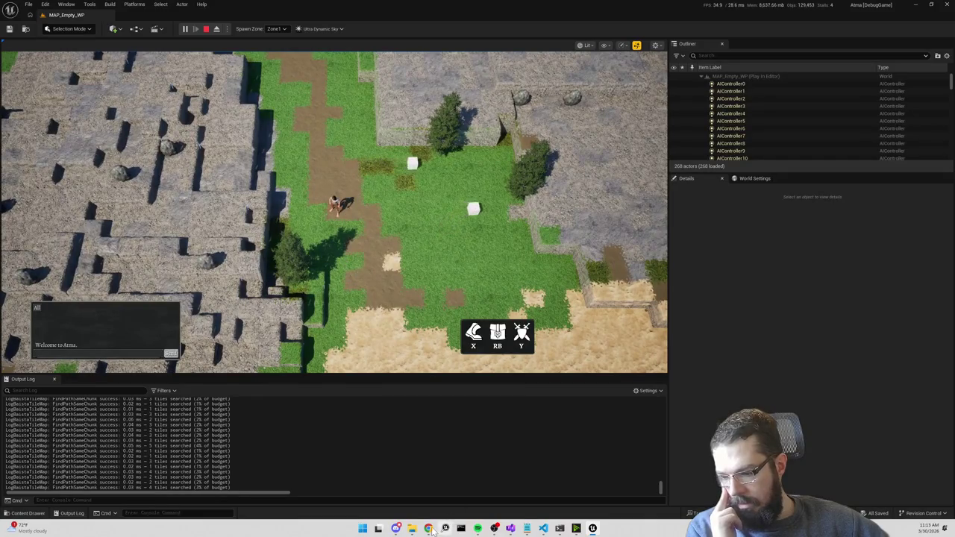
mouse_move(544, 528)
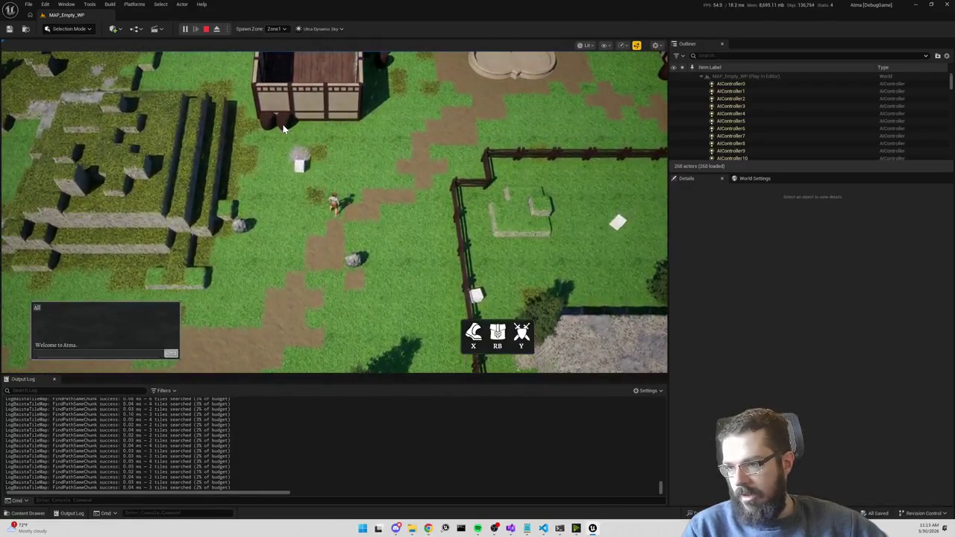
scroll(276, 172, up, 2)
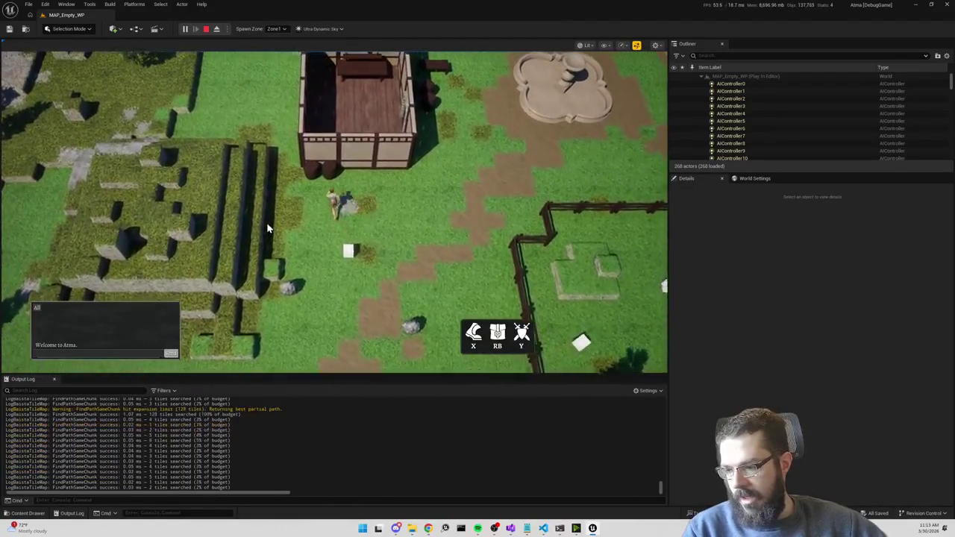
drag(554, 149, 474, 179)
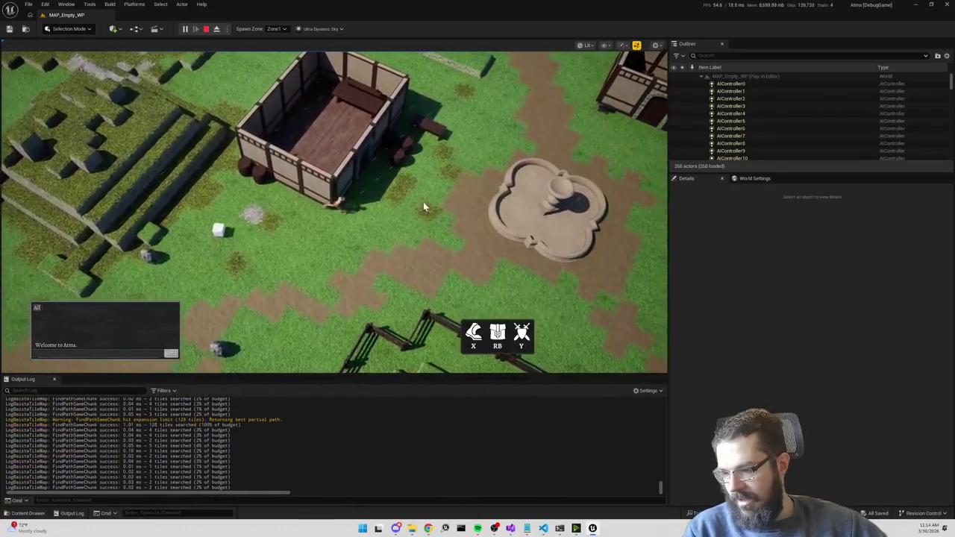
mouse_move(426, 206)
mouse_down()
mouse_move(565, 219)
mouse_move(625, 208)
mouse_move(544, 127)
mouse_move(588, 236)
mouse_move(587, 221)
mouse_up()
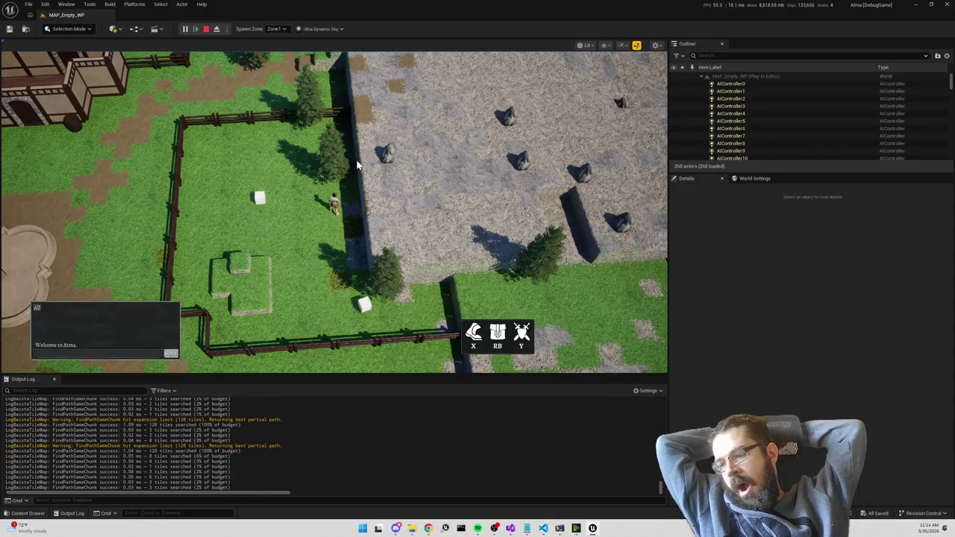
click(207, 28)
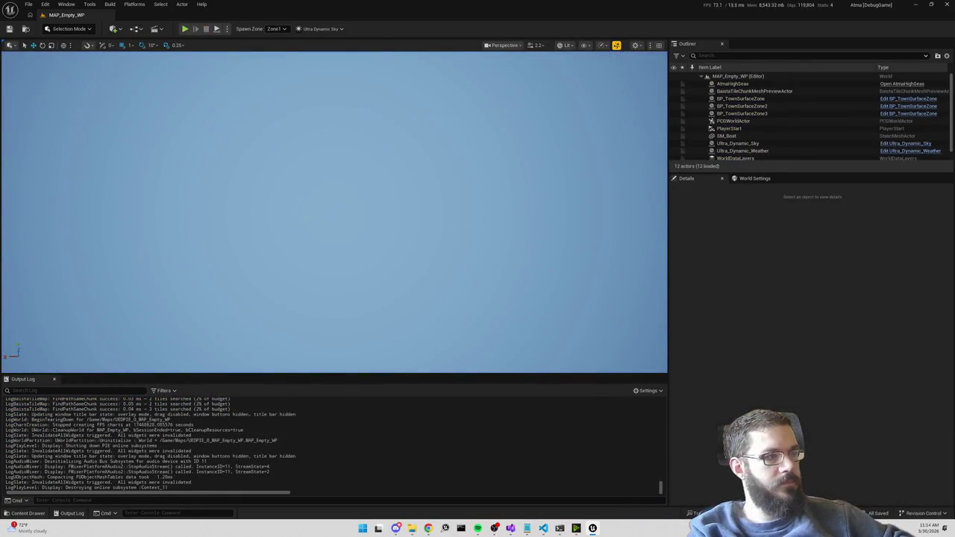
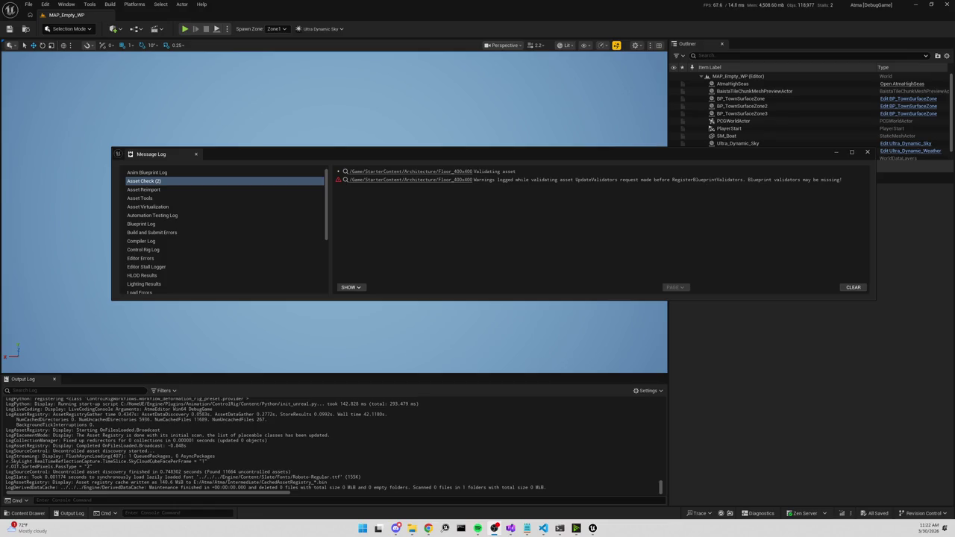
Close the Message Log and rerun the earlier HighSeasTravel zone travel from the console.
click(867, 153)
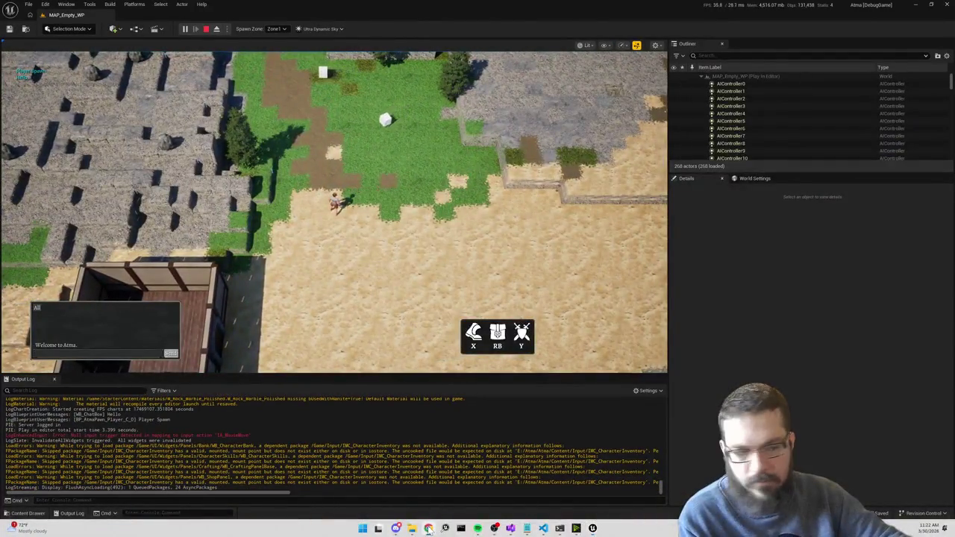
scroll(322, 105, up, 2)
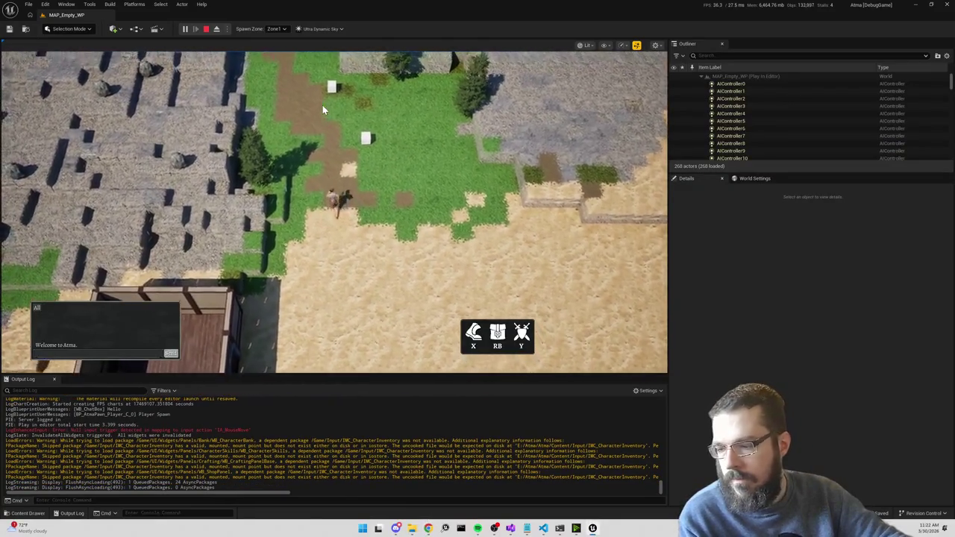
key(grave)
key(Up)
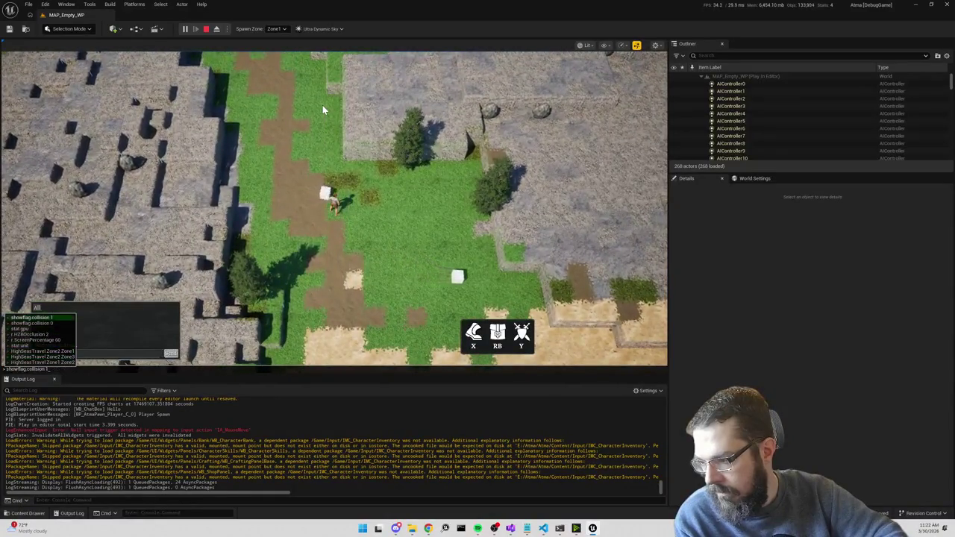
key(Return)
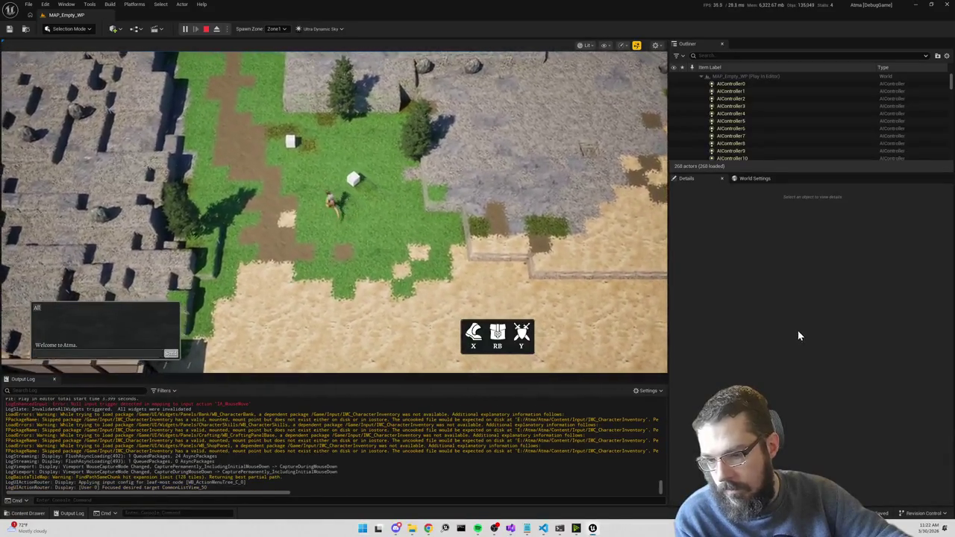
Disable unit spawners with atma.DisableUnitSpawners 1 and stop the play session.
key(grave)
text(atma.DisableUnitSpawners 1)
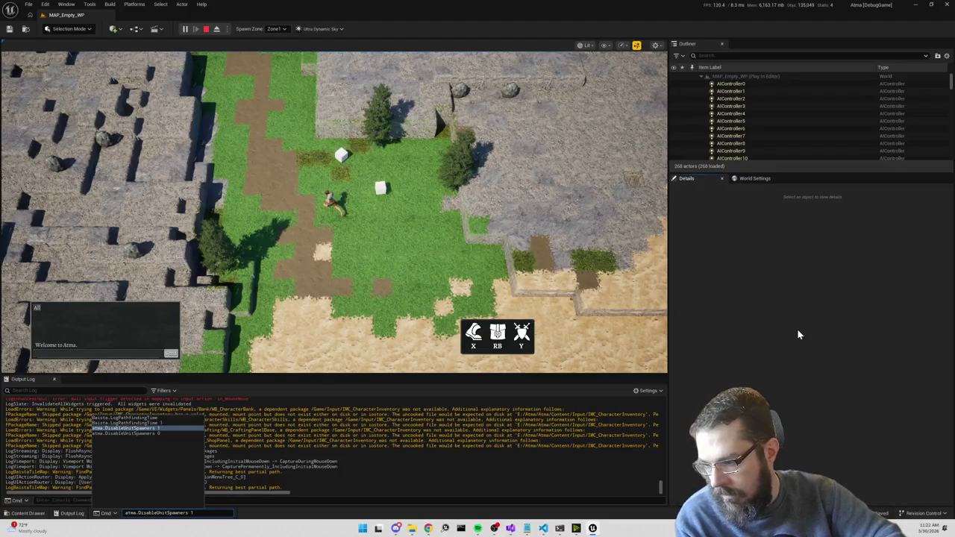
click(206, 29)
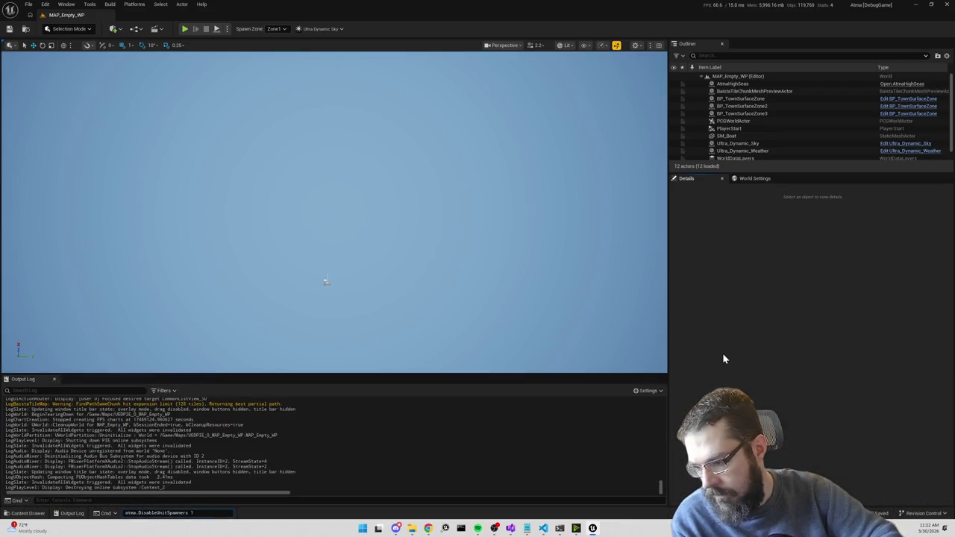
key(Return)
Turn on Baista.LogPathfindingTime 1 and start a fresh play session.
key(Up)
key(Up)
key(Up)
key(Up)
key(Down)
key(Return)
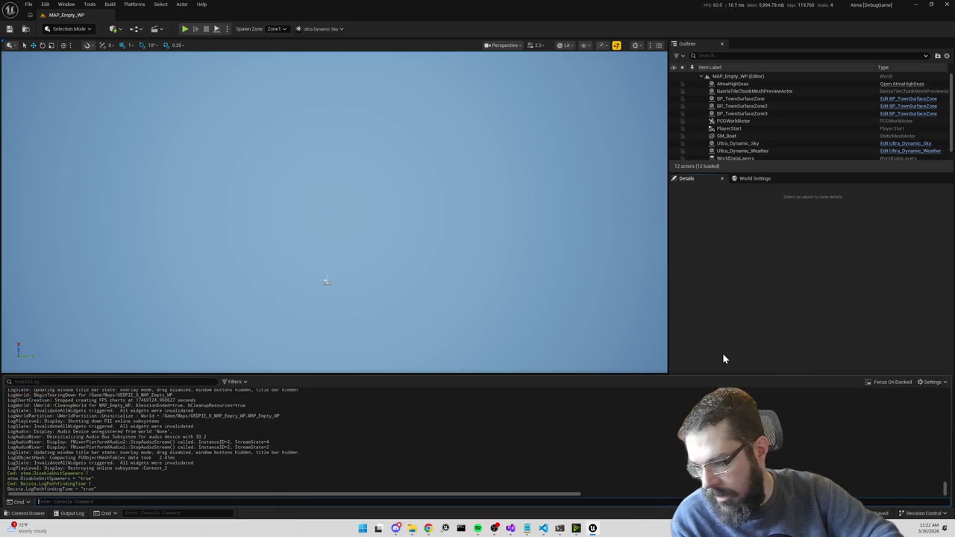
click(184, 29)
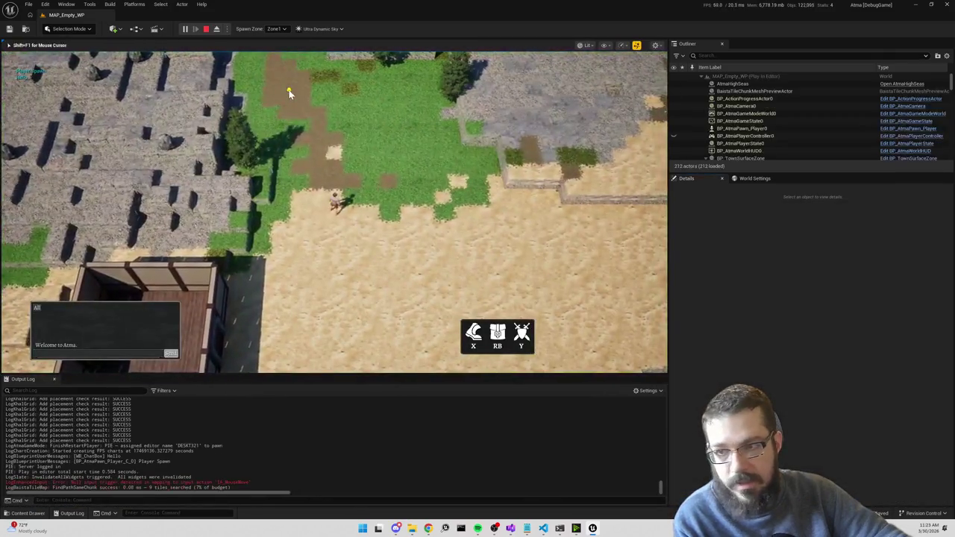
Walk the character north up the dirt path, past the fenced field and along the stone wall.
mouse_move(287, 129)
mouse_down()
mouse_move(309, 142)
mouse_move(299, 102)
mouse_move(332, 73)
mouse_move(327, 66)
mouse_up()
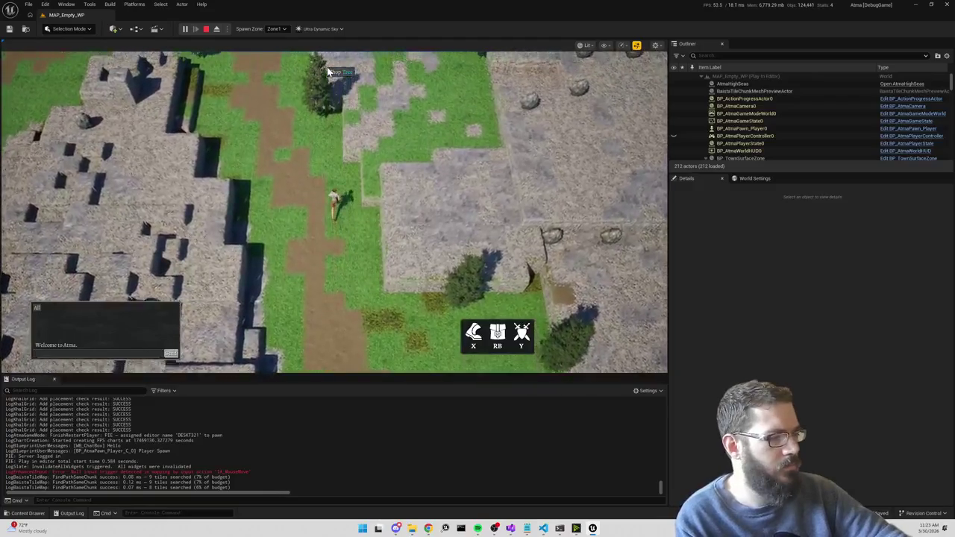
click(297, 63)
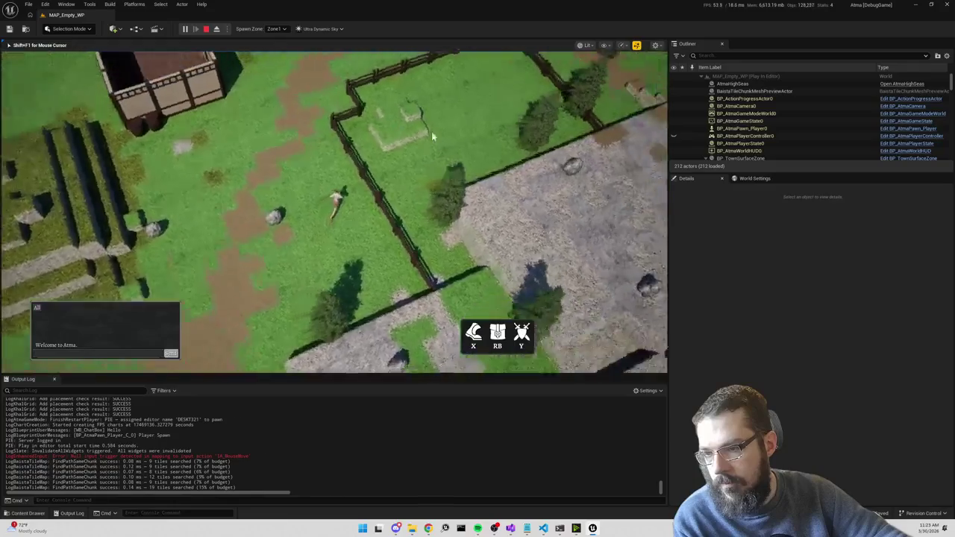
click(462, 130)
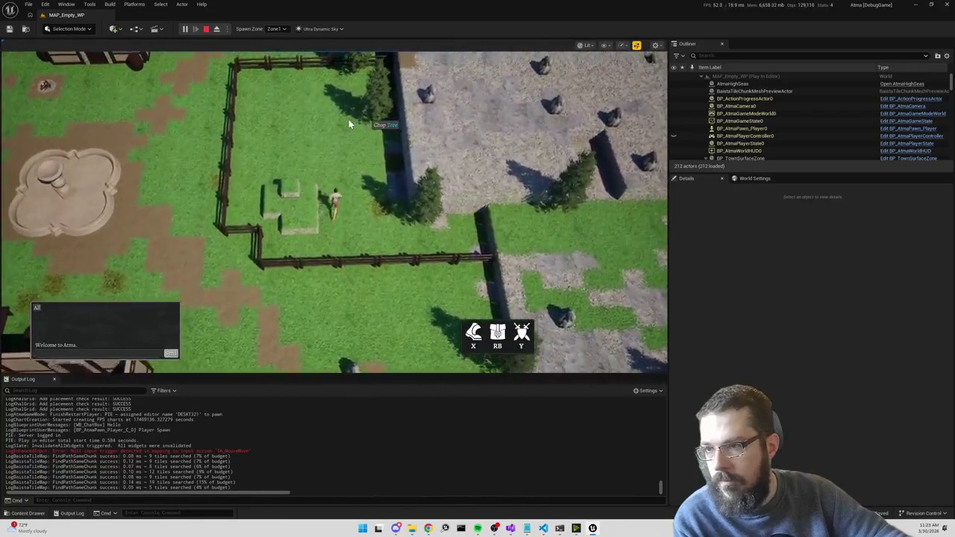
click(332, 135)
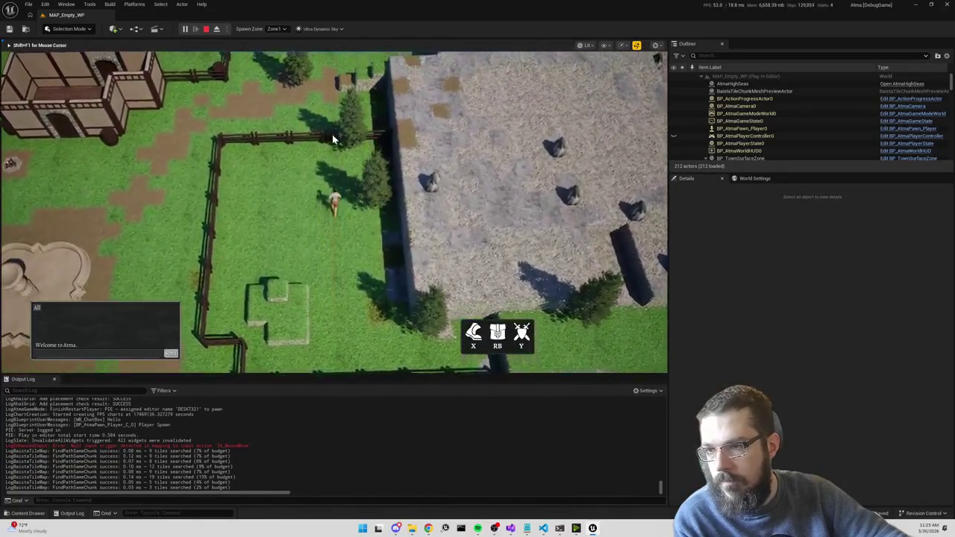
click(334, 178)
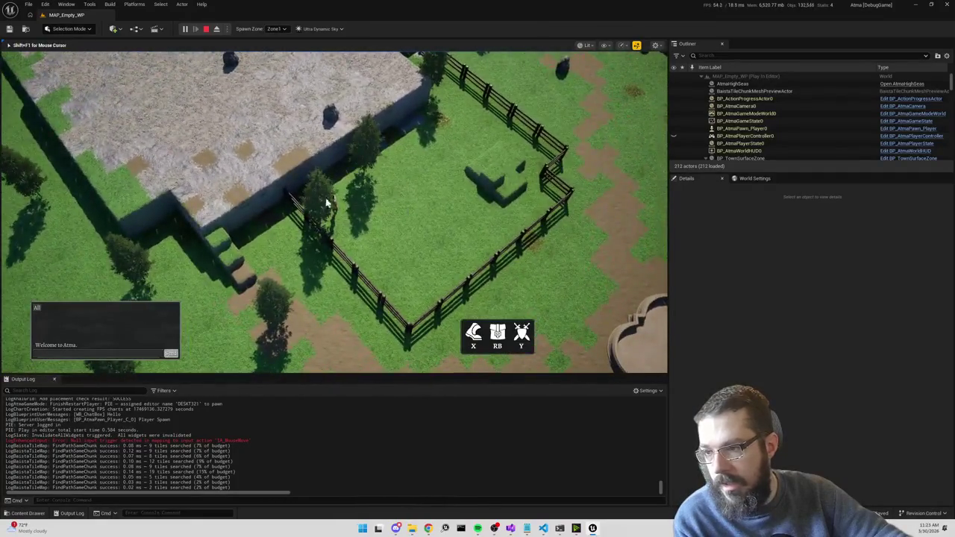
click(299, 203)
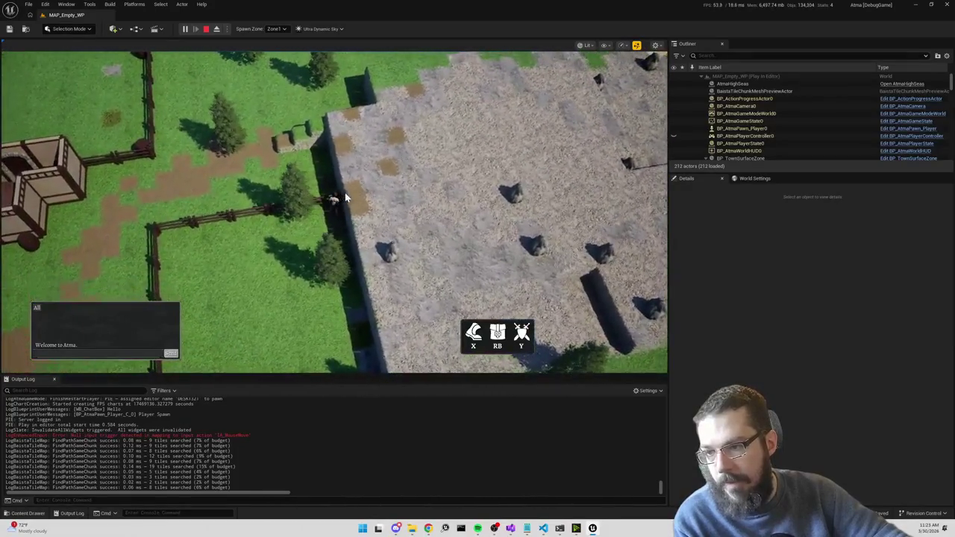
click(354, 192)
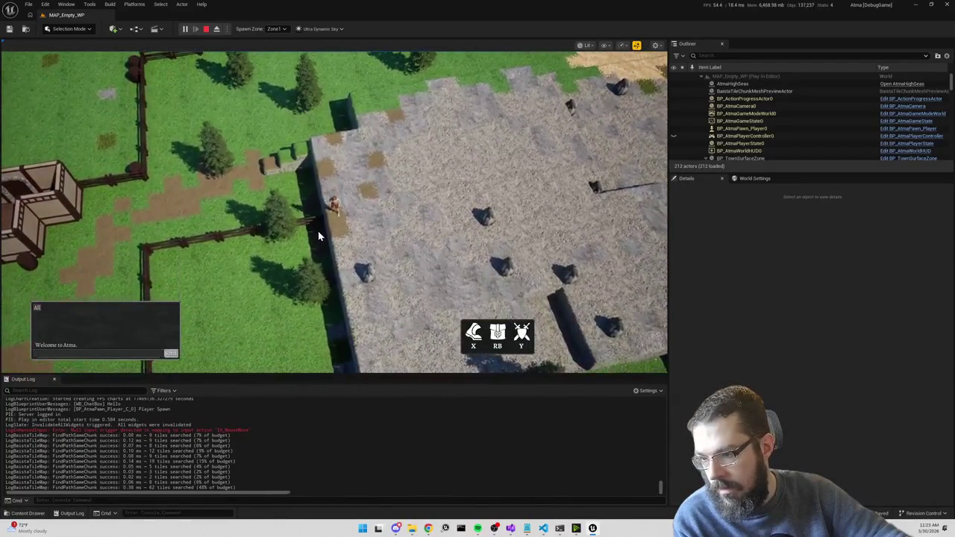
click(317, 233)
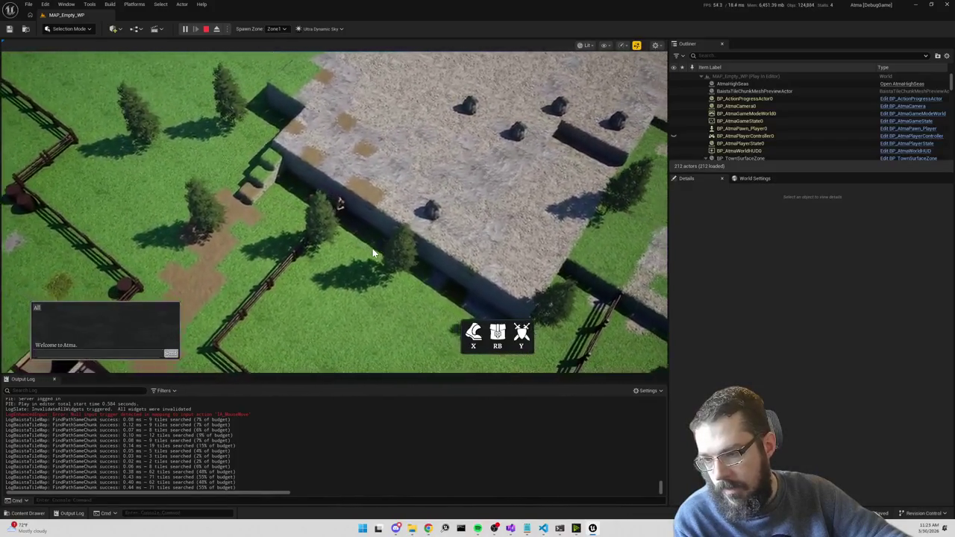
mouse_move(543, 528)
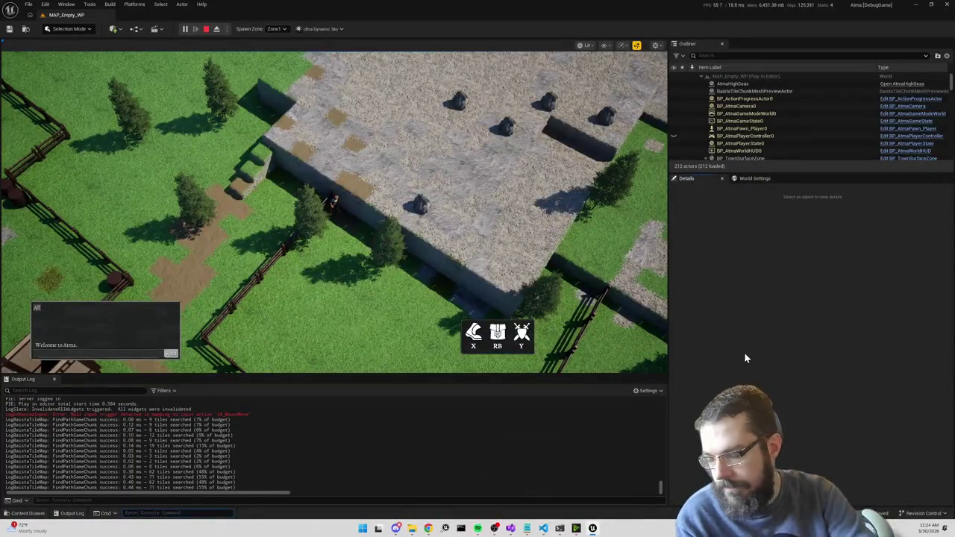
Set Baista.PathfindingHeuristicWeight to 1.5 from the console.
text(pathfinding)
key(Down)
key(Down)
key(Tab)
text(1.5)
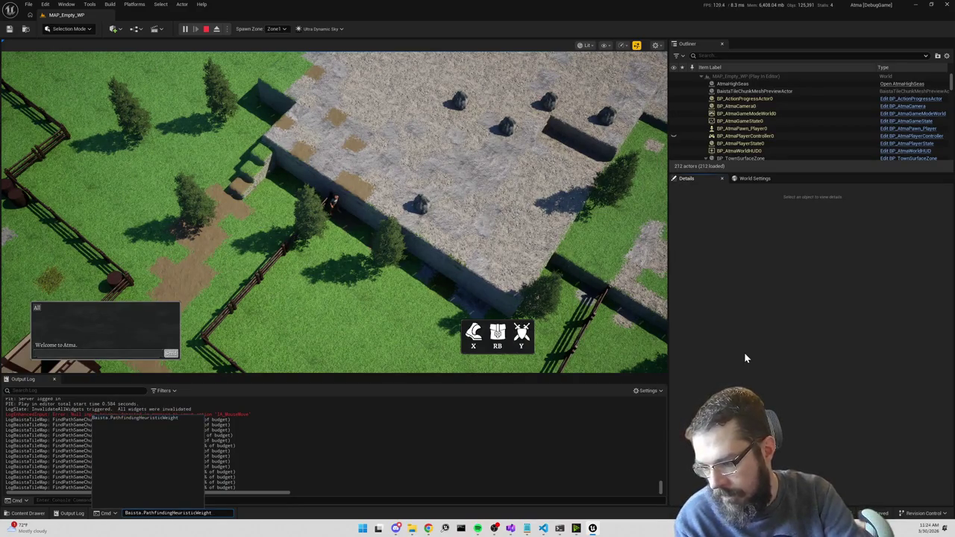
key(Return)
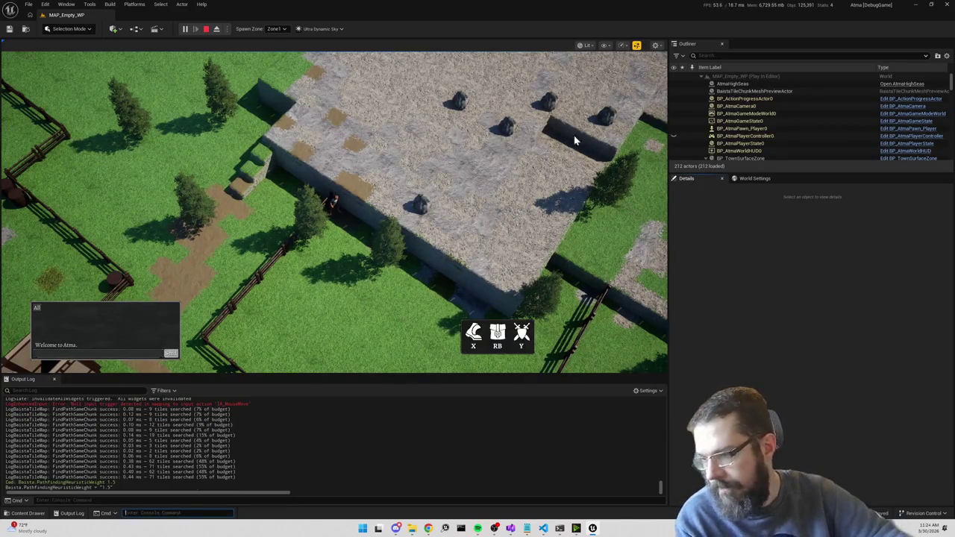
Walk the character across the stone area along the wall and select the 0.38 timing in the log.
click(343, 182)
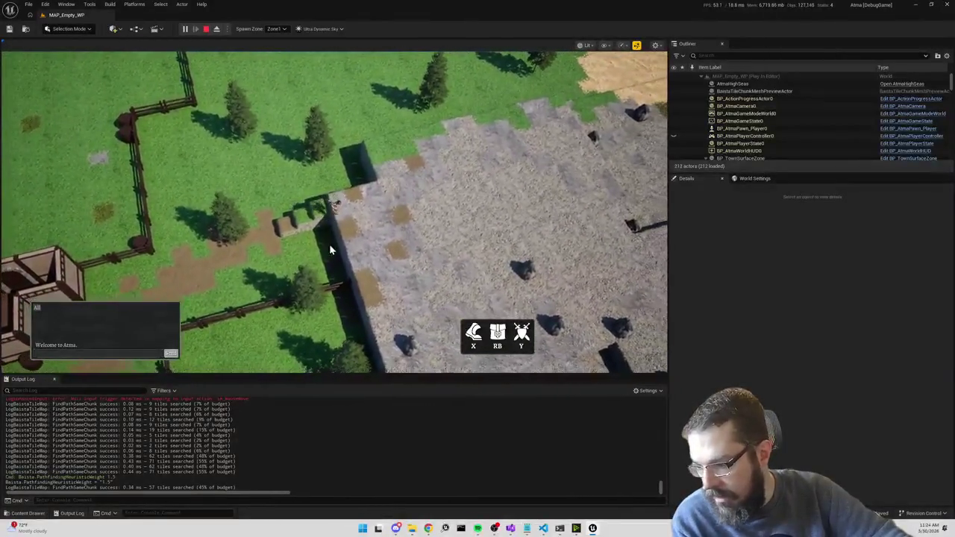
click(311, 232)
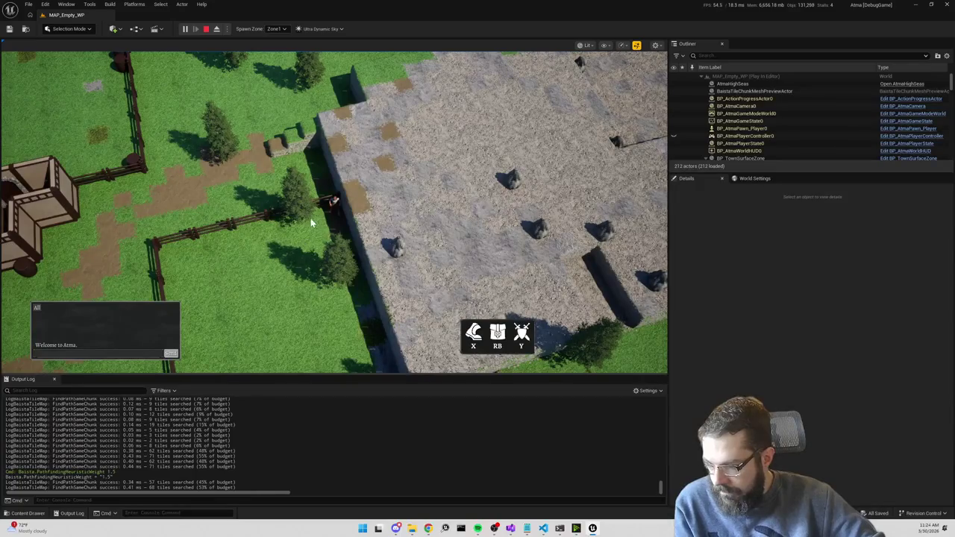
click(350, 186)
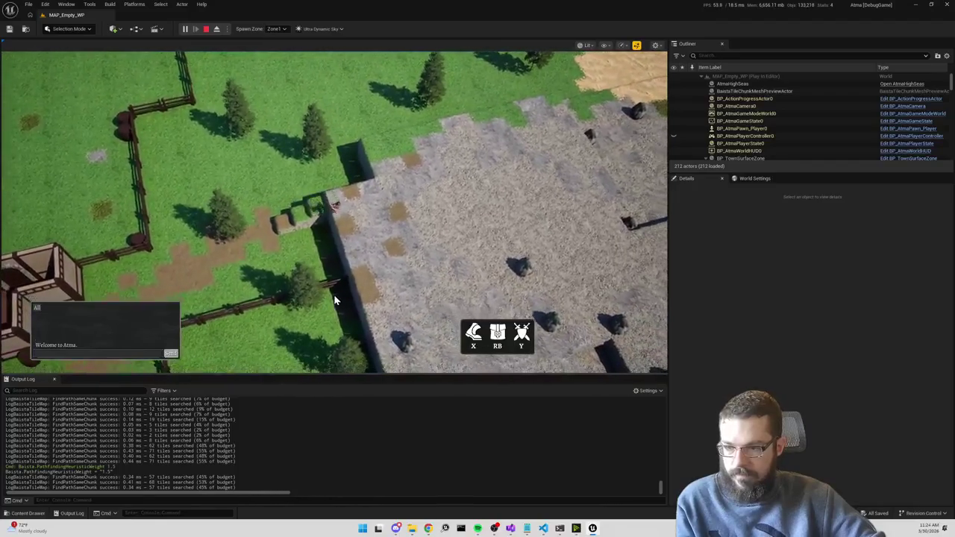
click(316, 248)
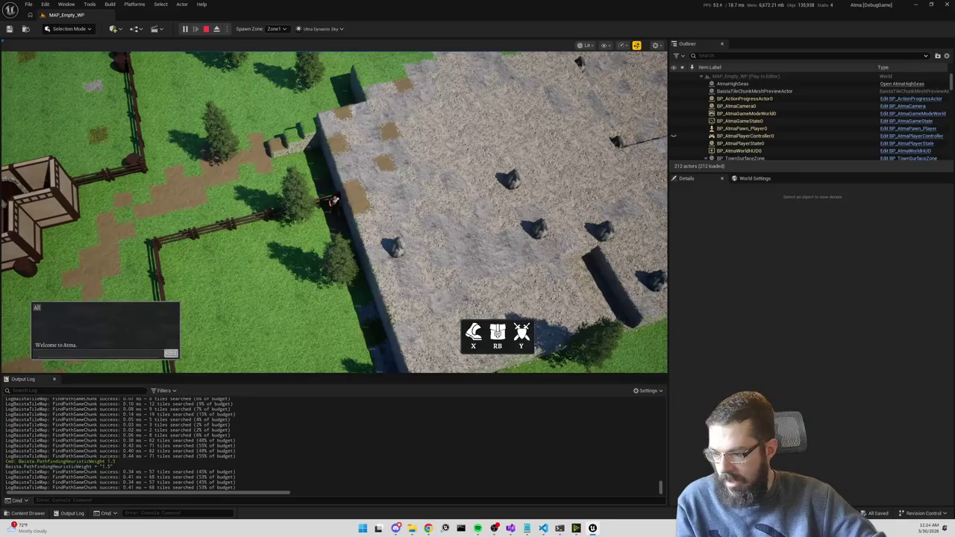
double_click(128, 440)
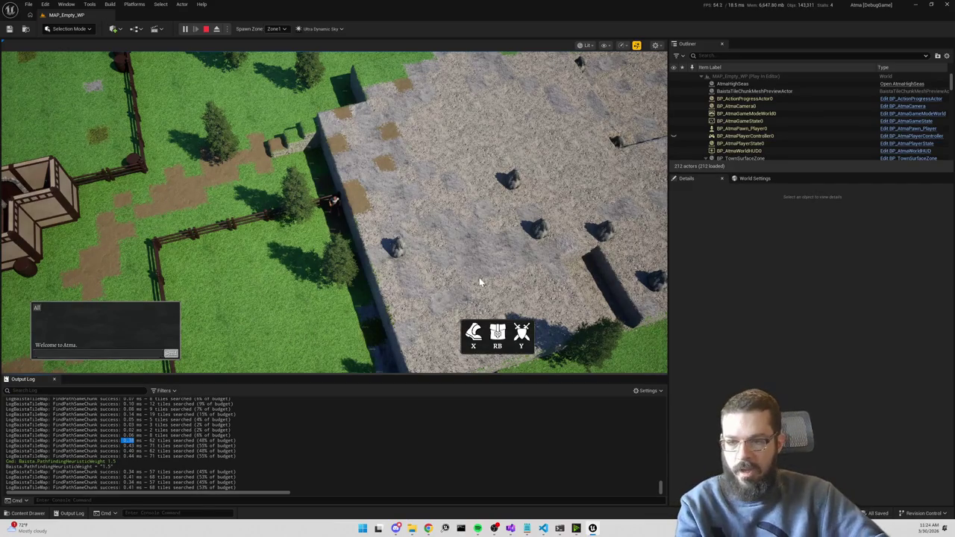
Rerun the Zone1-to-Zone2 sea travel and set Baista.PathfindingHeuristicWeight to 2.
key(grave)
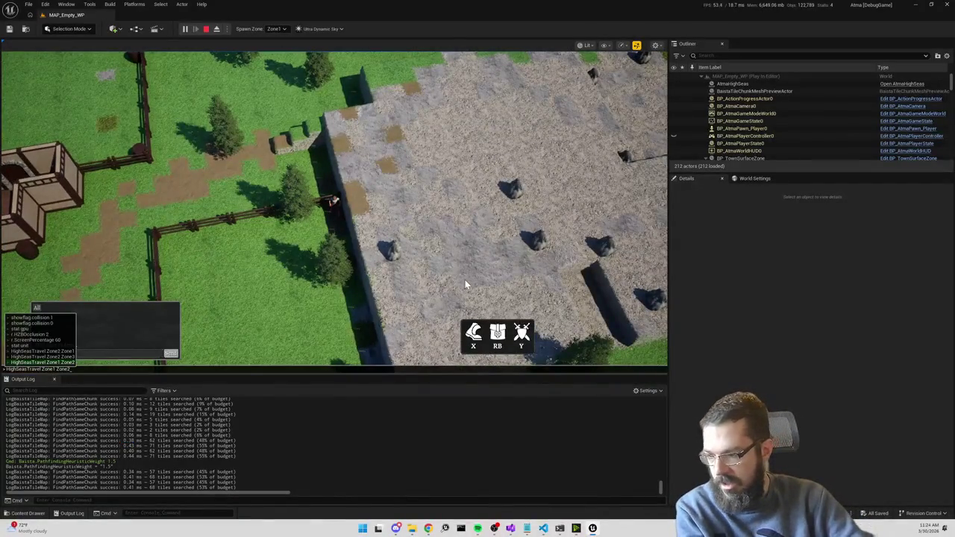
key(Return)
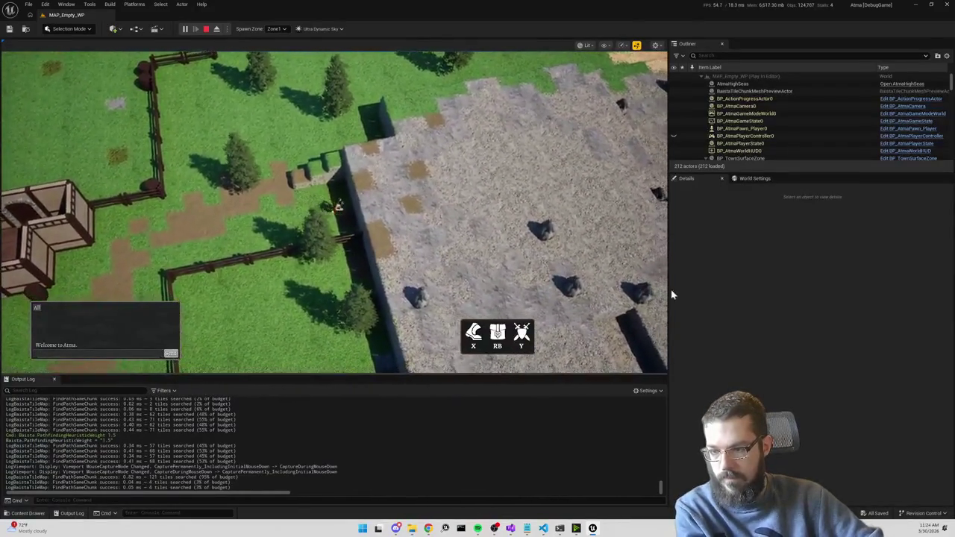
key(grave)
text(Baista.PathfindingHeuristicWeight 1.5)
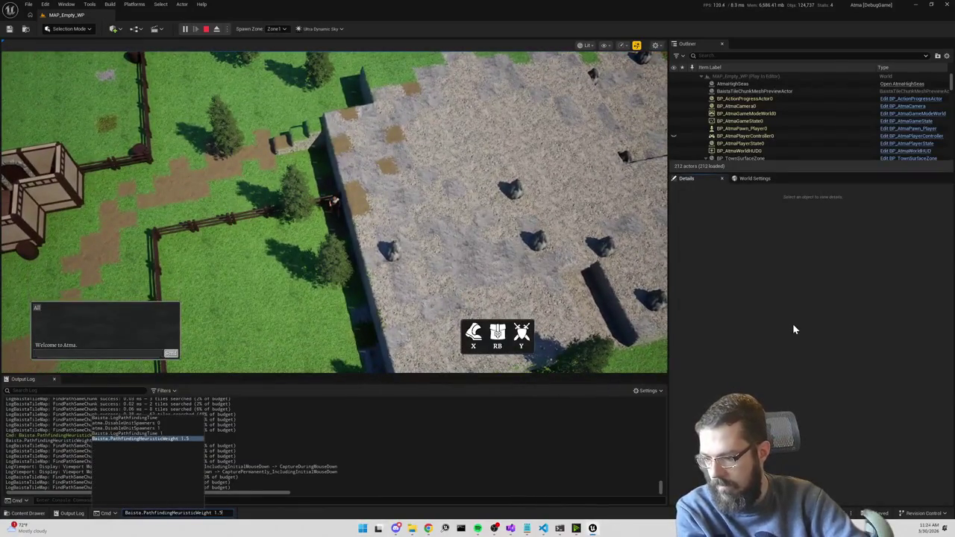
text(2)
key(Return)
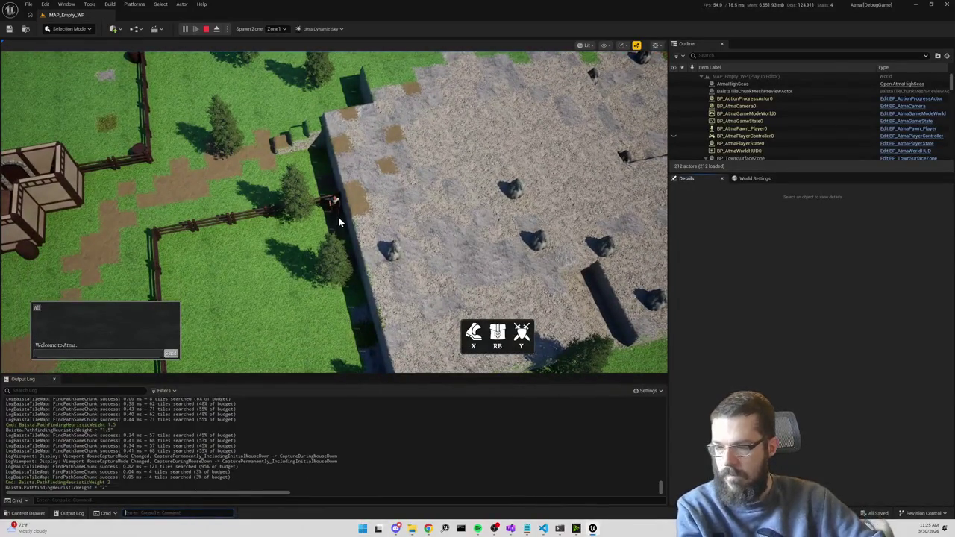
Test weight-2 pathfinding by sending the character back and forth along the wall.
click(352, 192)
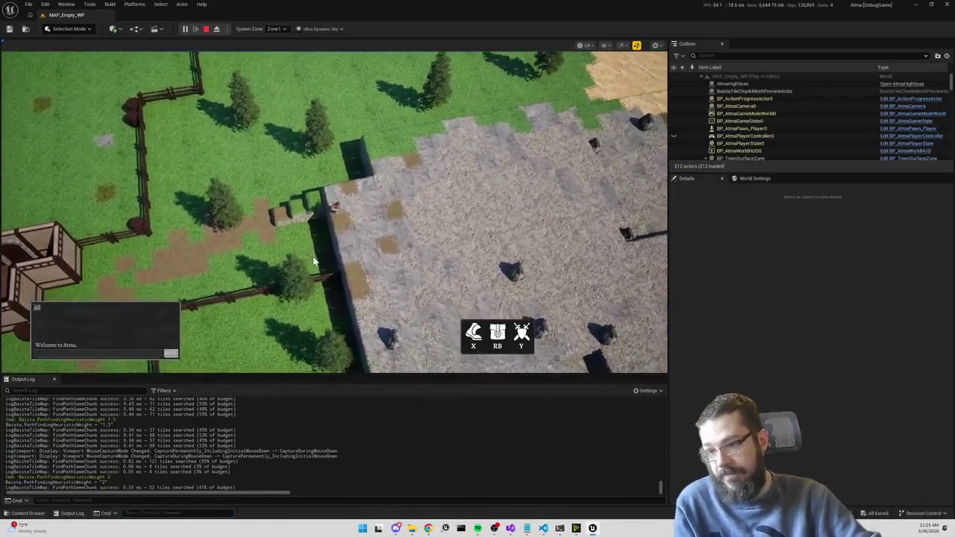
click(314, 232)
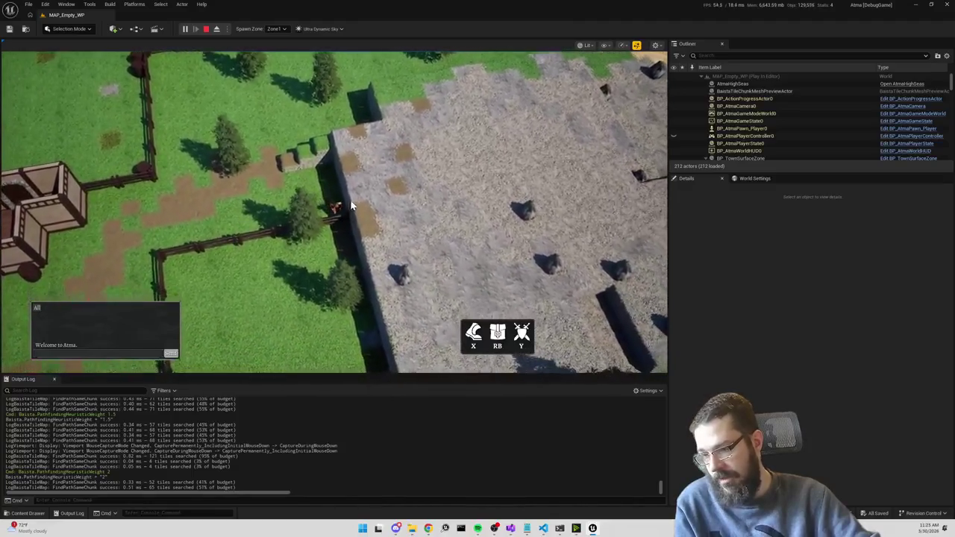
click(349, 187)
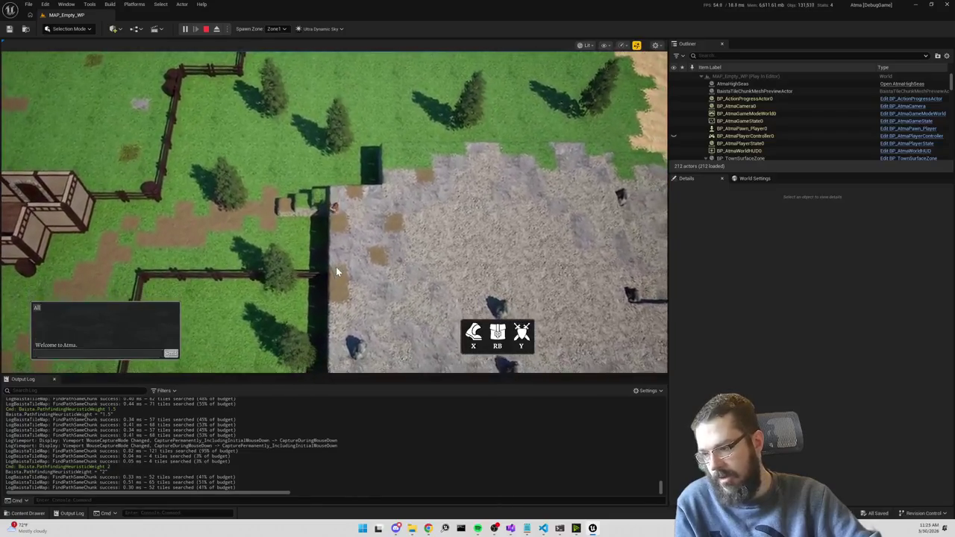
click(313, 233)
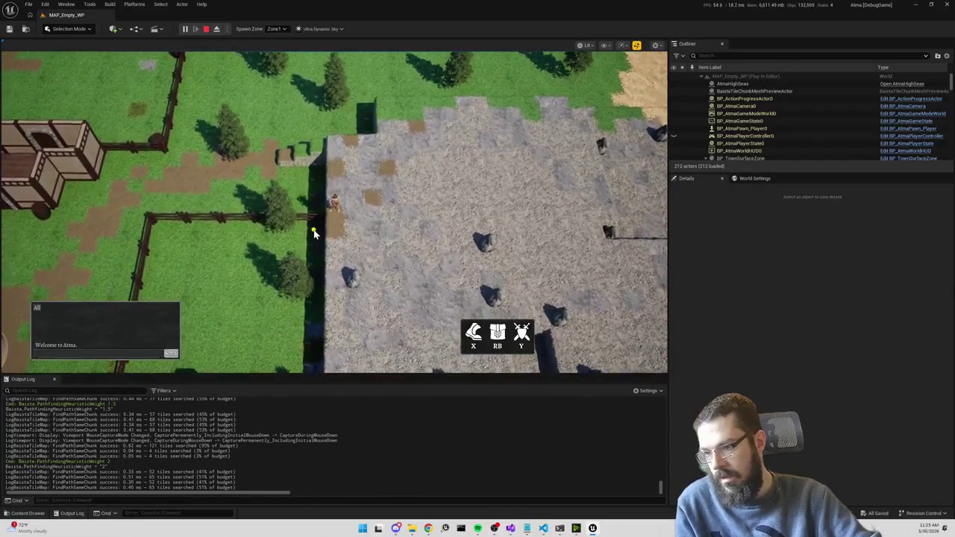
scroll(224, 448, up, 3)
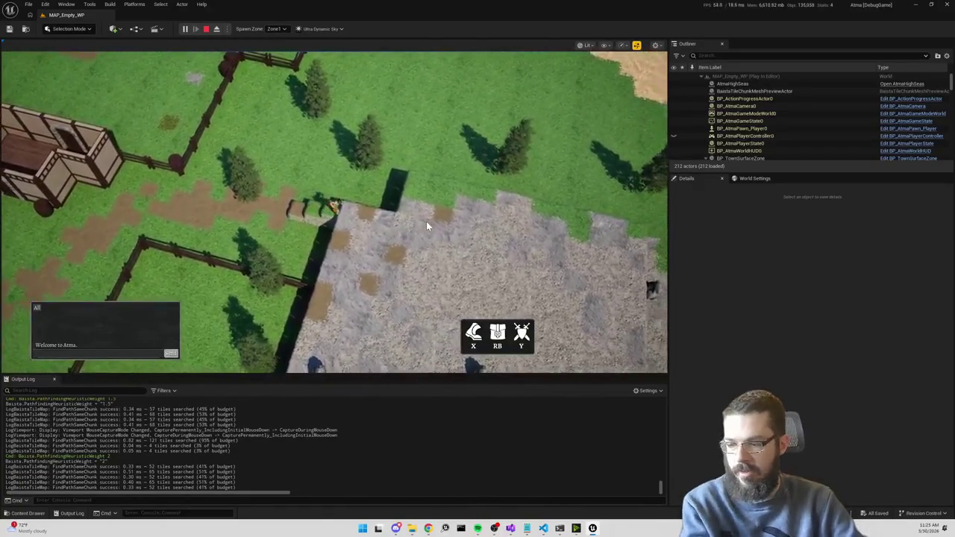
Sail from Zone2 to Zone3 and walk the character across the courtyard.
key(grave)
key(Up)
key(Up)
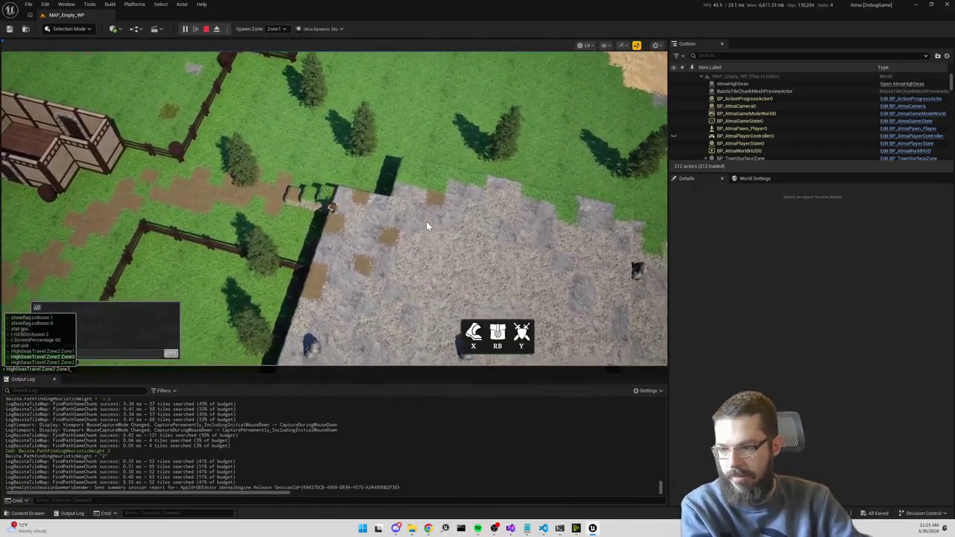
key(Return)
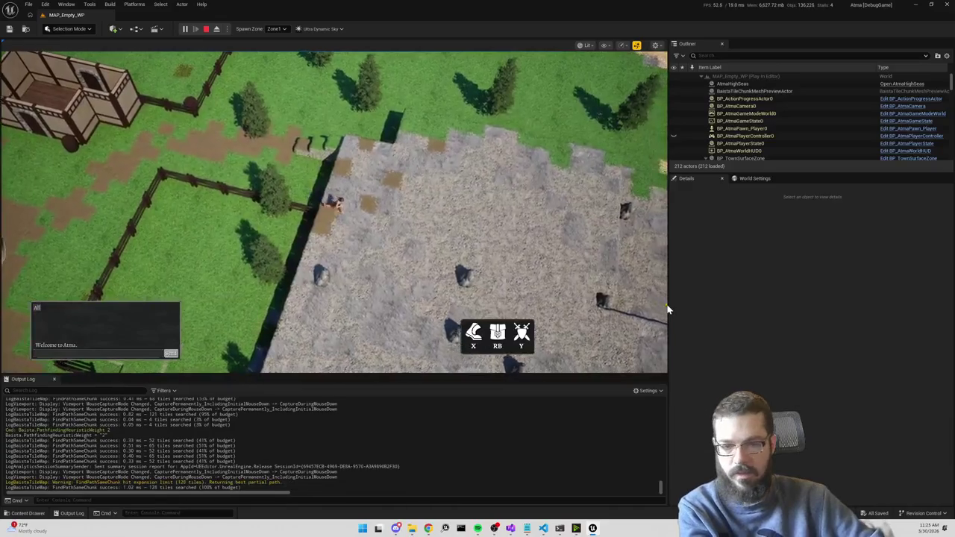
click(176, 175)
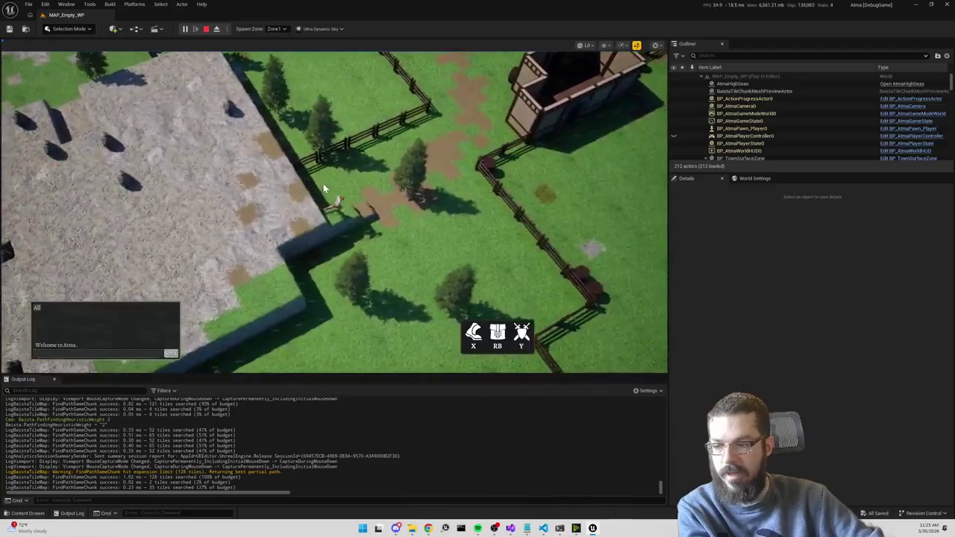
click(104, 115)
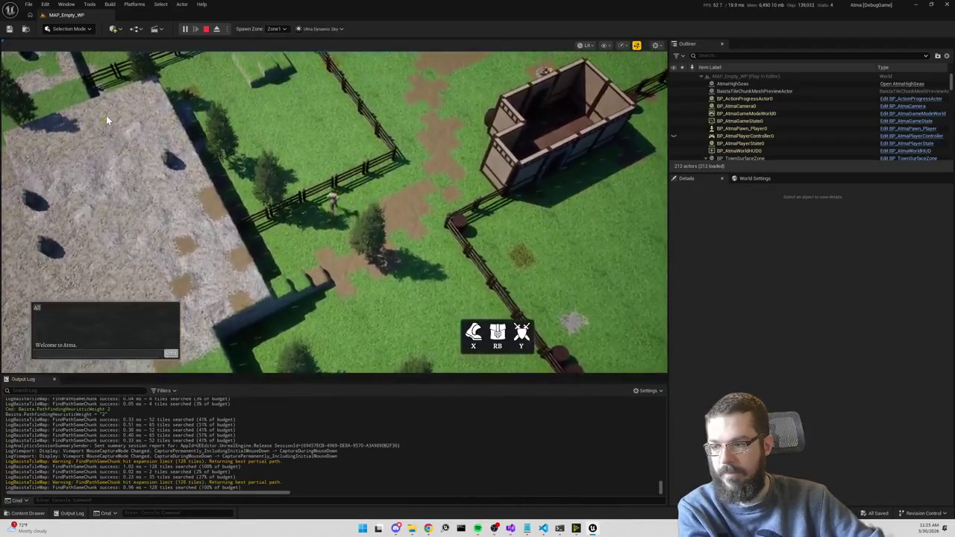
mouse_move(107, 115)
mouse_down()
mouse_move(364, 215)
mouse_move(429, 228)
mouse_move(195, 125)
mouse_up()
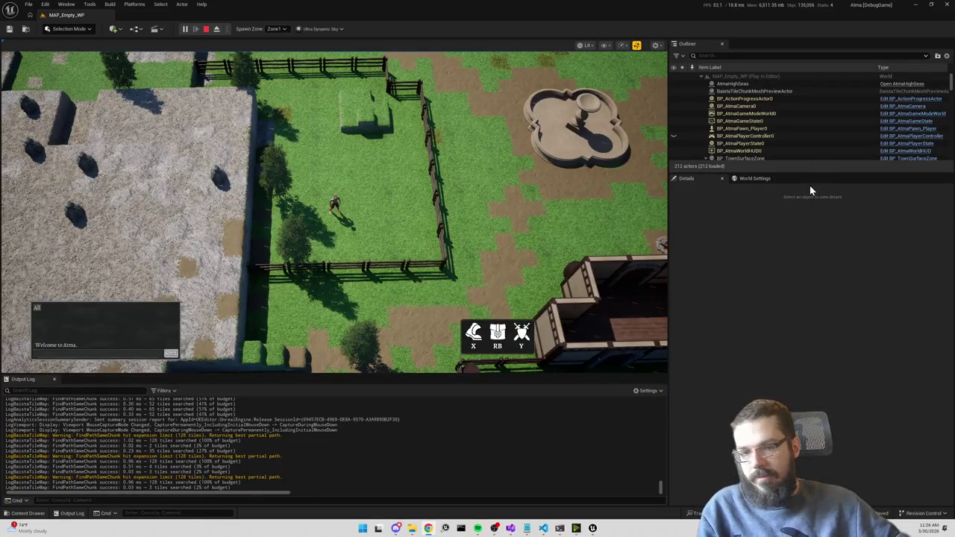
Walk the character south past the fence and back along the stone wall.
click(198, 192)
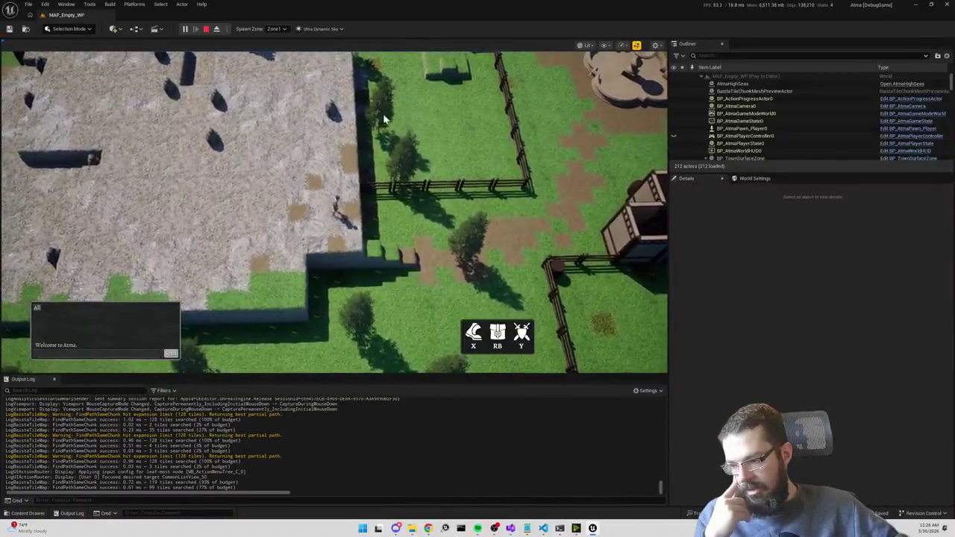
click(315, 128)
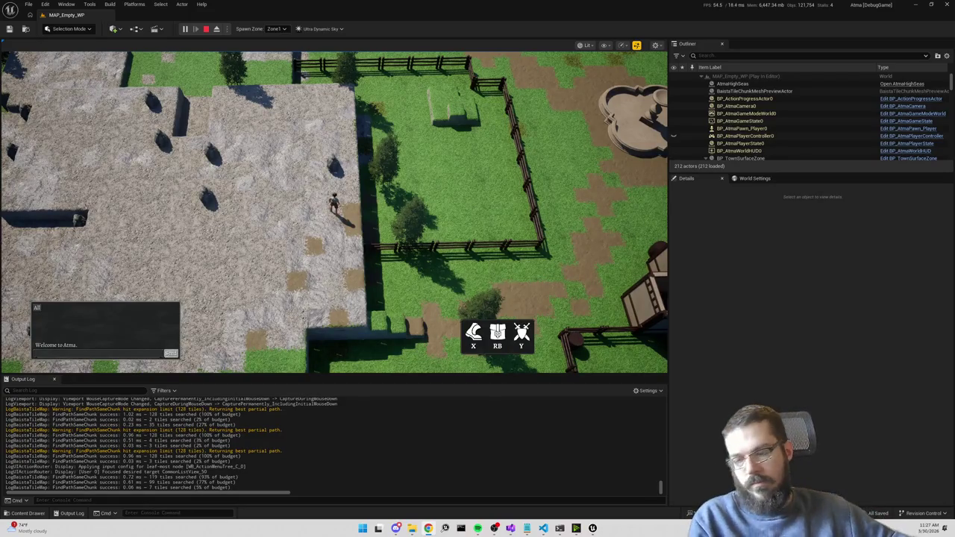
click(373, 122)
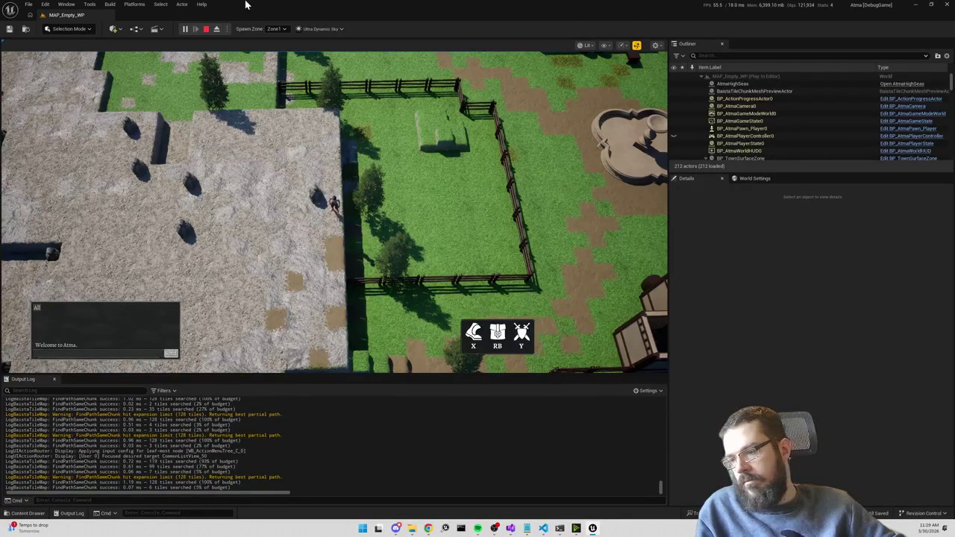
Stop play, set Baista.PathfindingMaxExpansions to 512, and start a new play session.
click(207, 30)
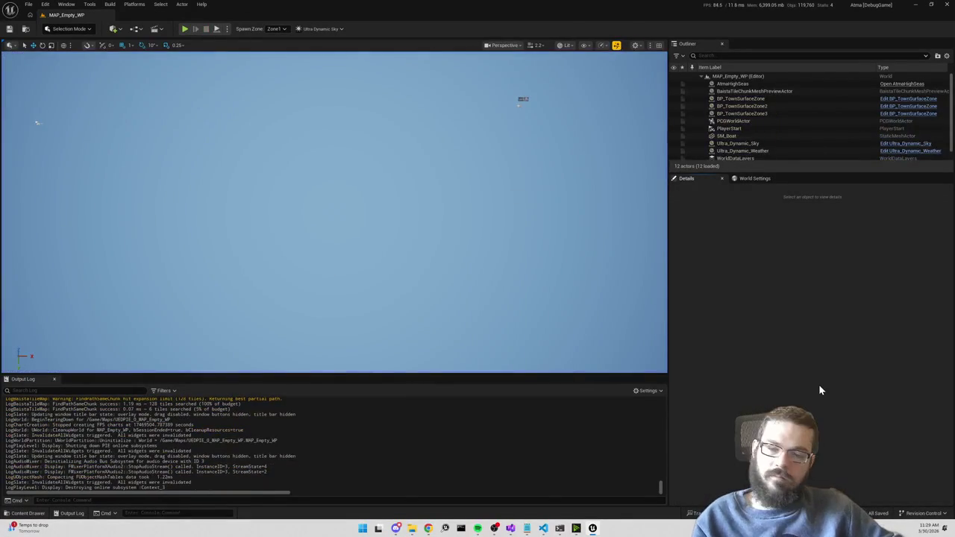
text(Baista.PathfindingMaxExpansions)
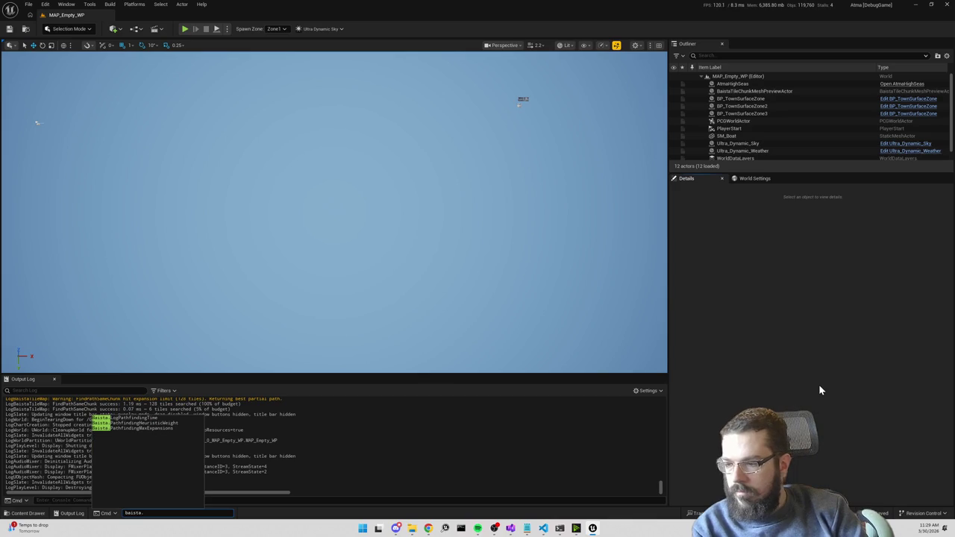
text( 512)
key(Return)
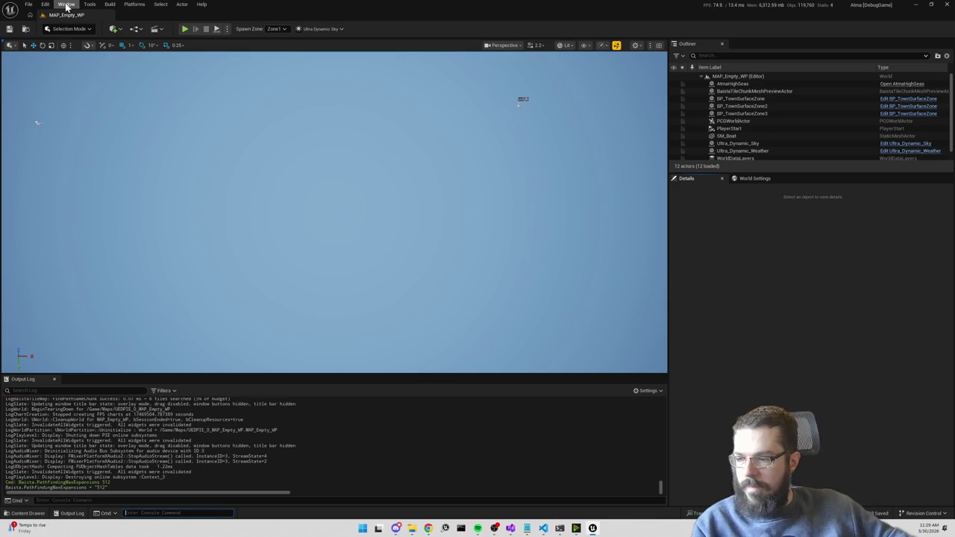
click(186, 29)
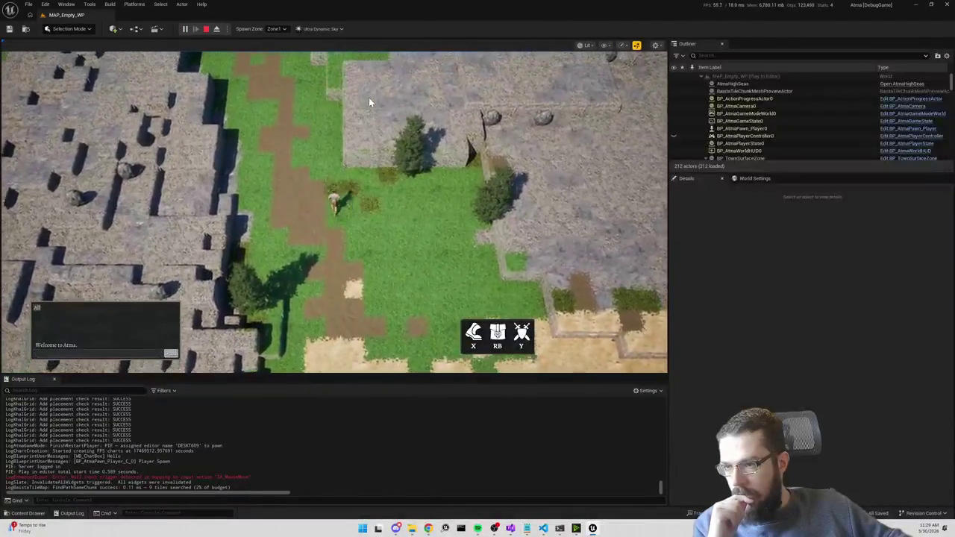
Walk the character along the dirt path, across the fenced field and onto the stone plateau.
click(368, 97)
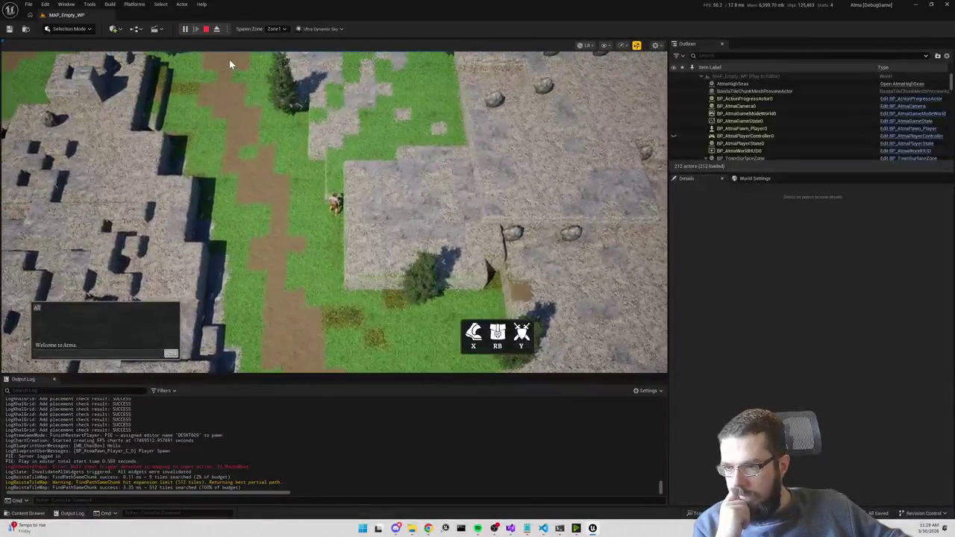
click(228, 61)
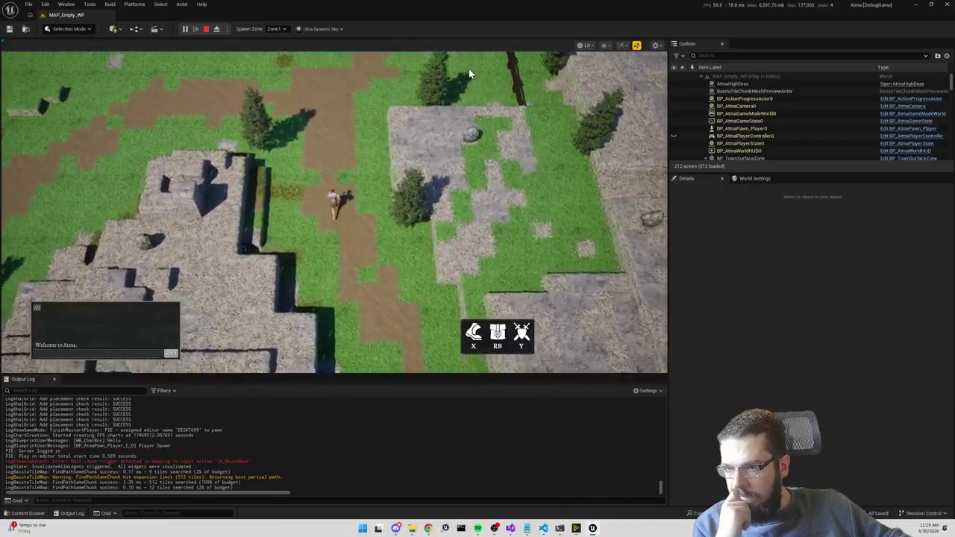
click(473, 68)
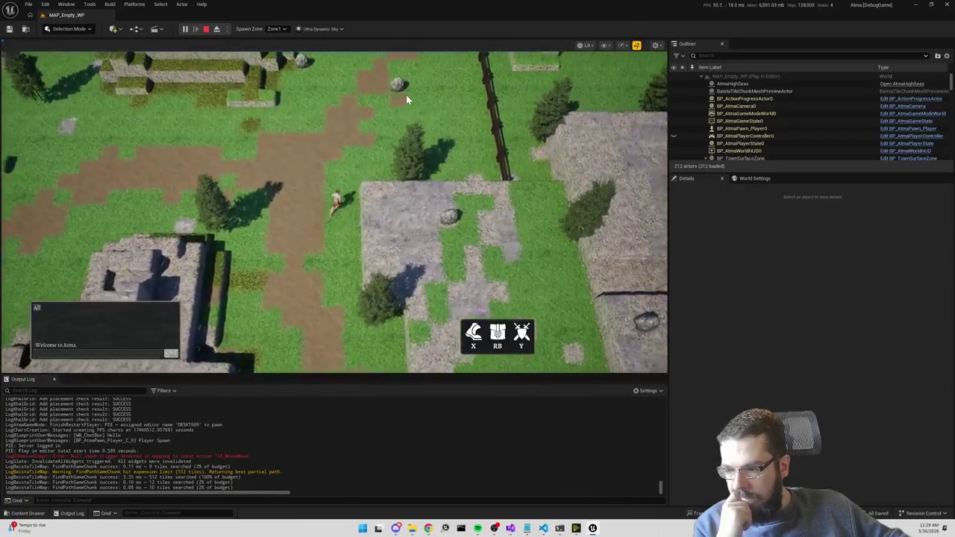
click(494, 144)
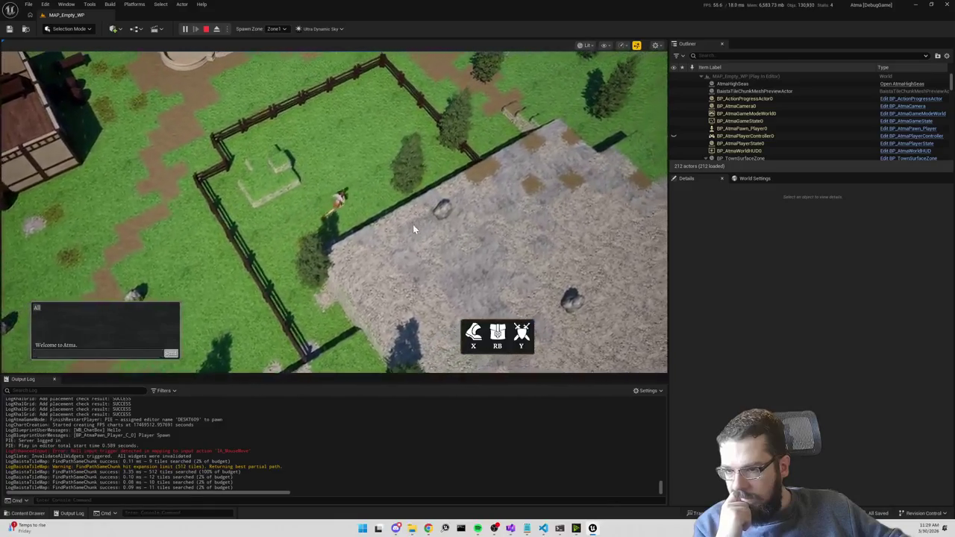
click(373, 274)
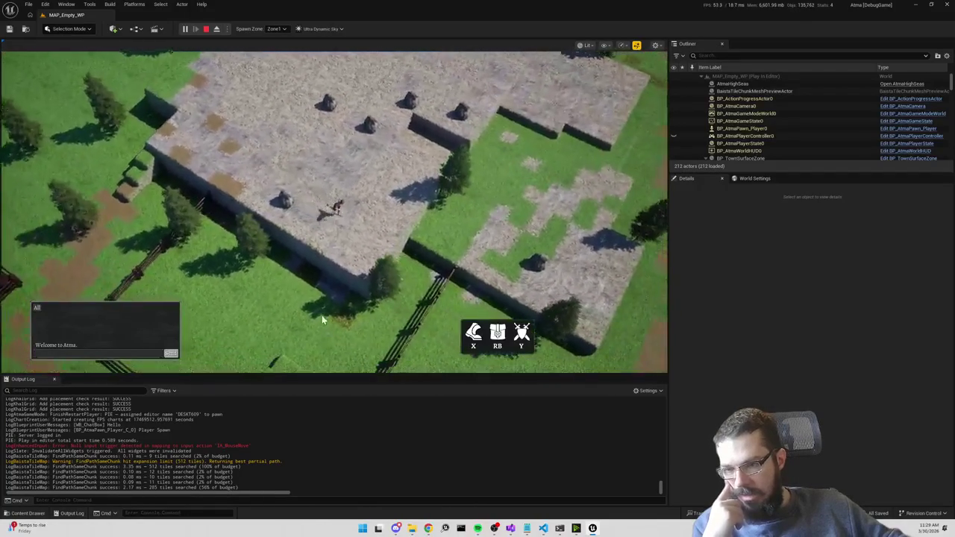
click(320, 345)
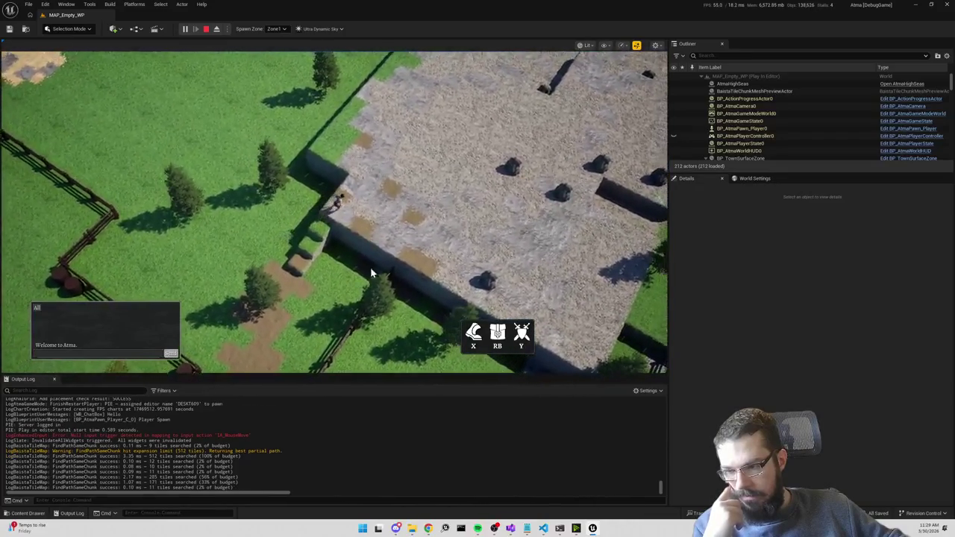
click(379, 354)
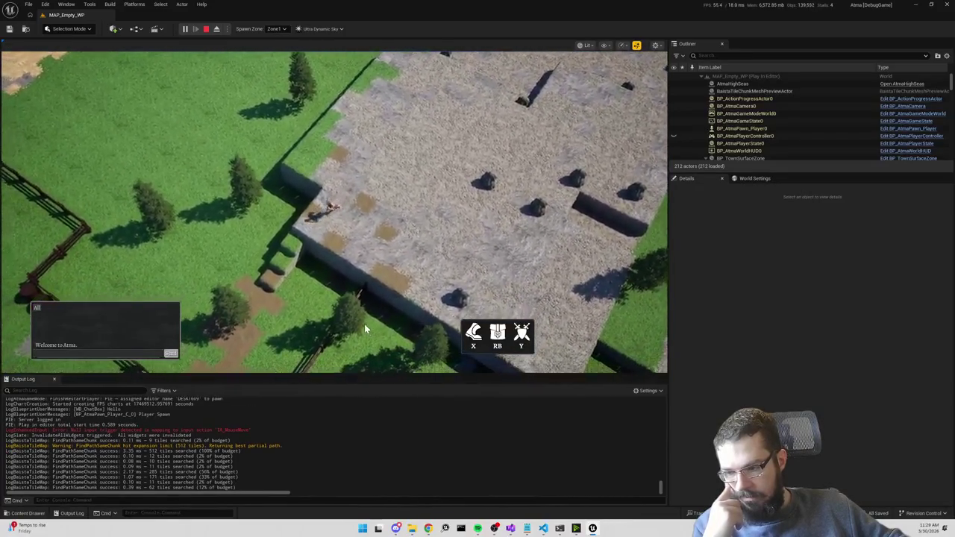
mouse_move(157, 264)
mouse_down()
mouse_move(107, 266)
mouse_move(191, 258)
mouse_move(341, 273)
mouse_move(424, 330)
mouse_move(465, 283)
mouse_move(453, 203)
mouse_move(405, 239)
mouse_move(384, 240)
mouse_up()
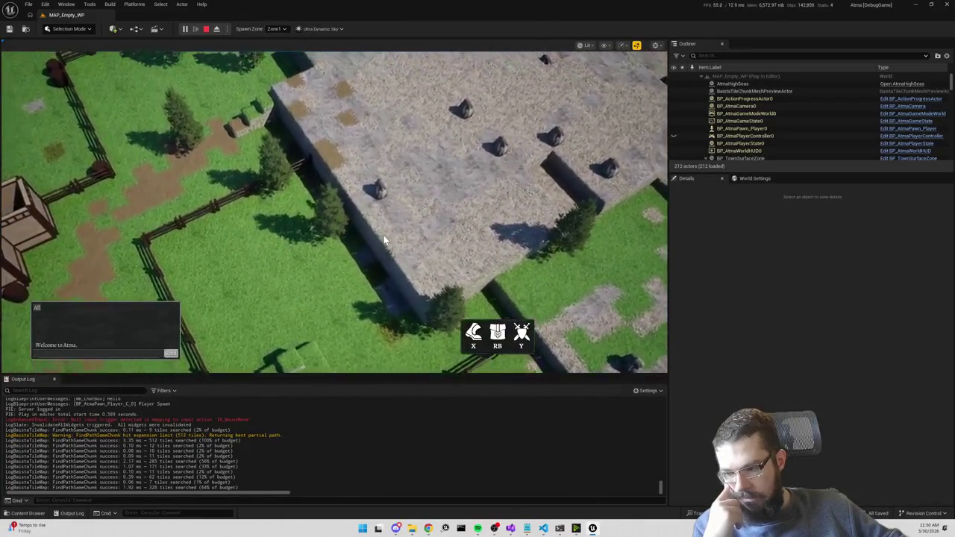
Move the character off the plateau through the fenced field toward the town fountain.
key(w)
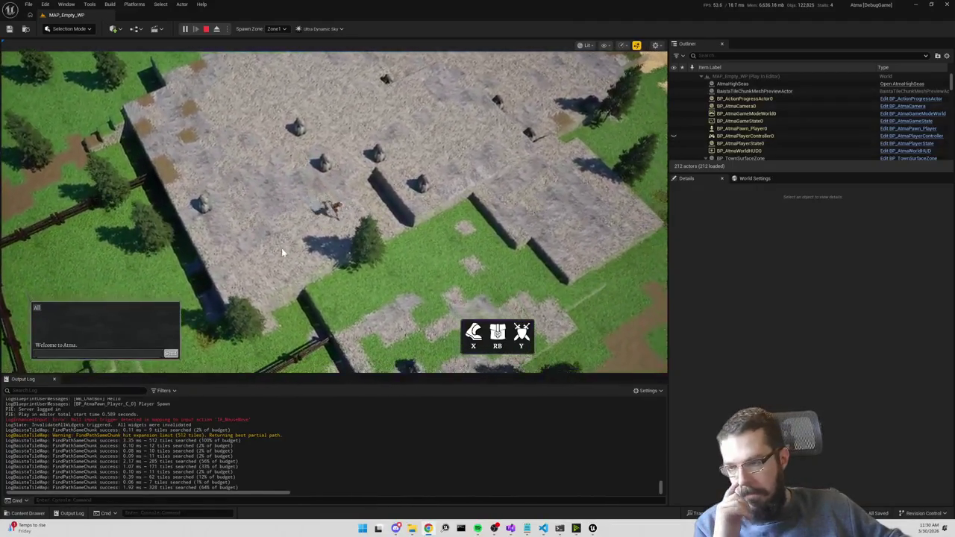
click(272, 249)
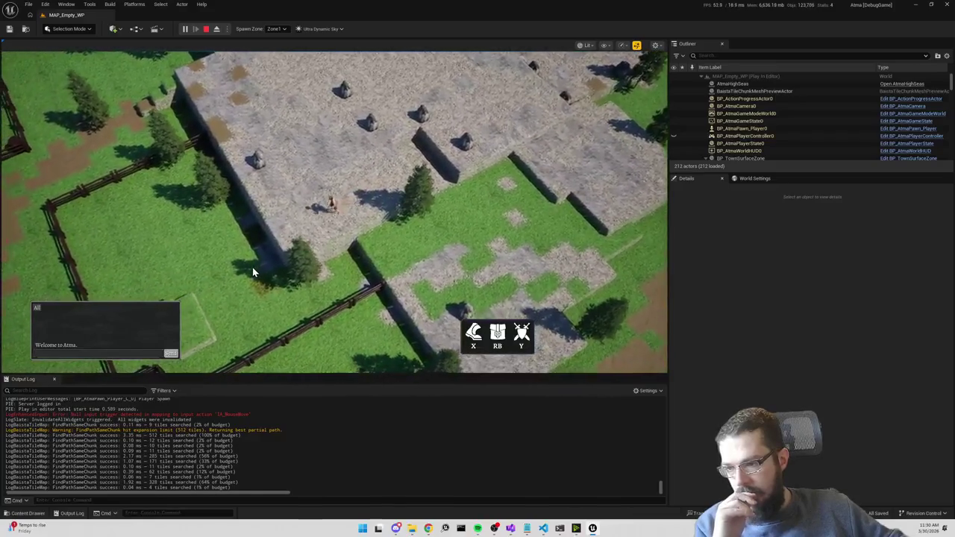
click(252, 270)
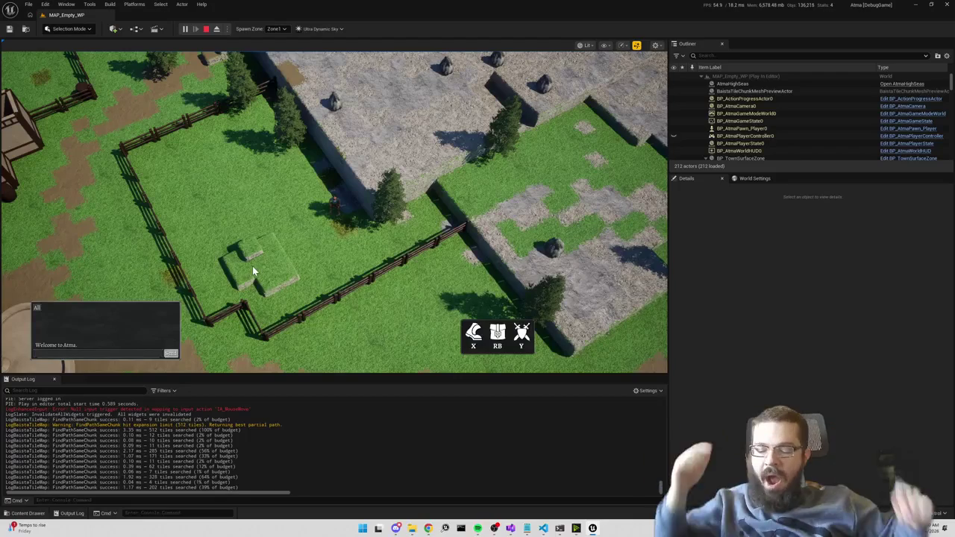
click(445, 152)
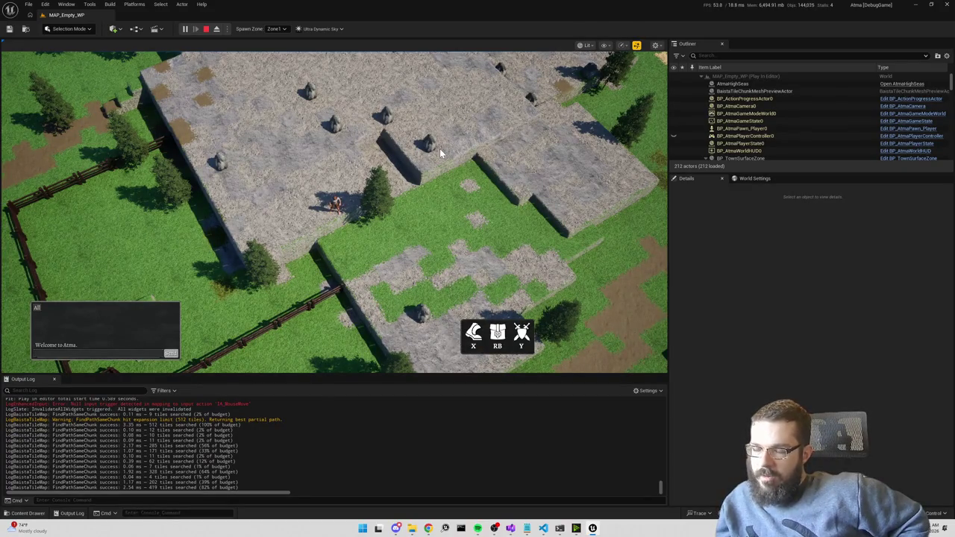
key(a)
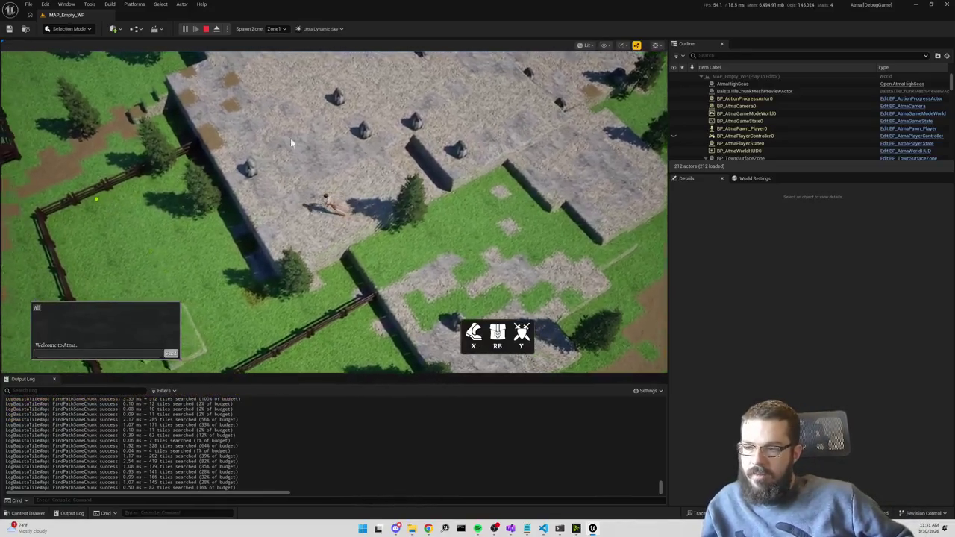
click(143, 203)
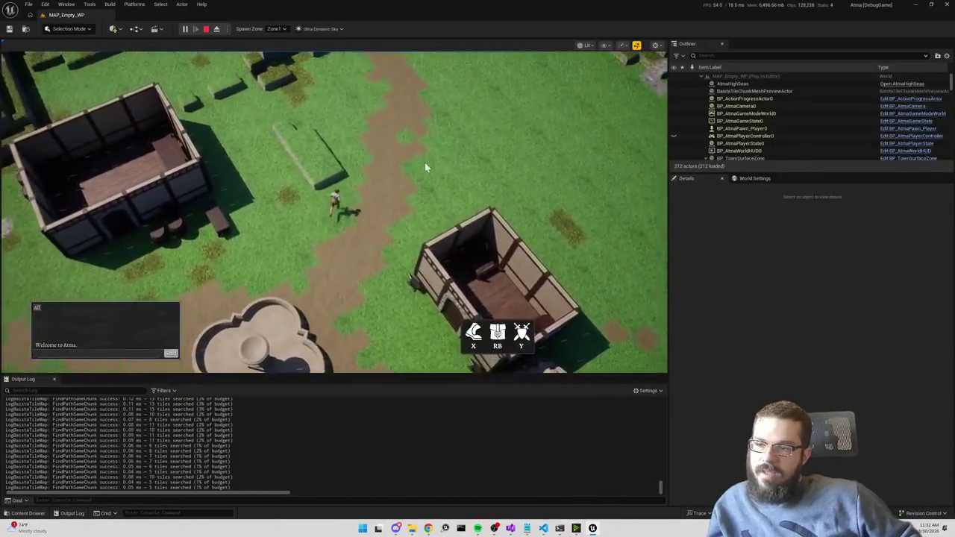
Walk the character along the path between the houses out of town.
click(197, 211)
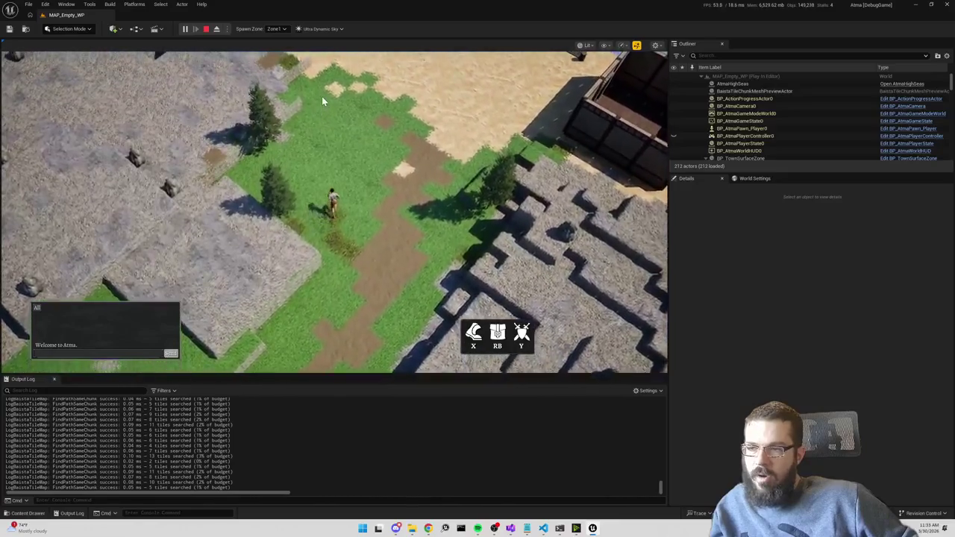
Send the character along the green strip and onto the path.
click(321, 100)
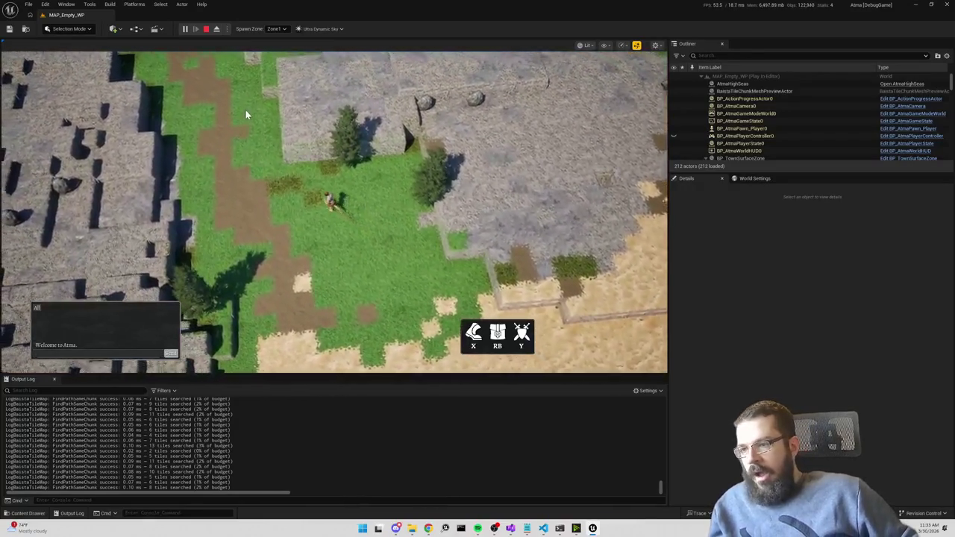
click(246, 111)
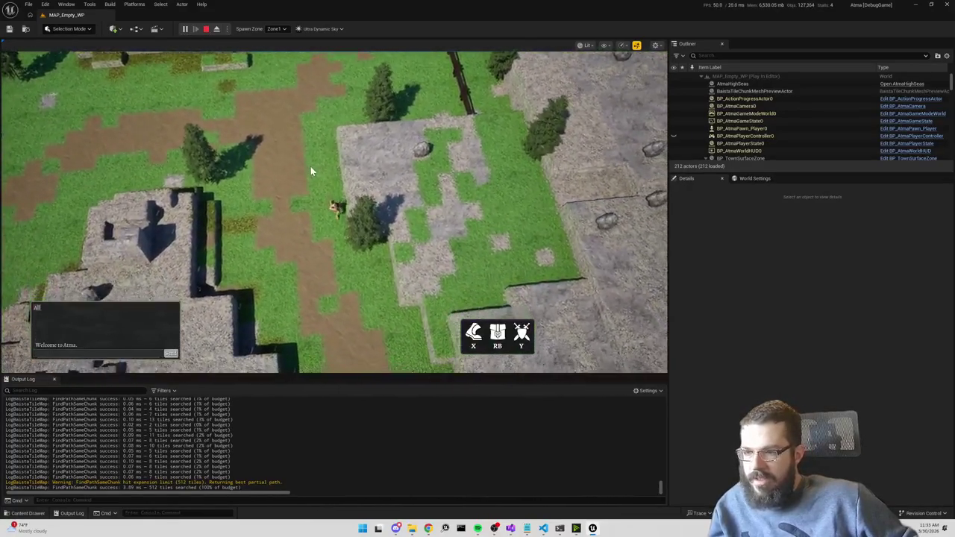
click(621, 76)
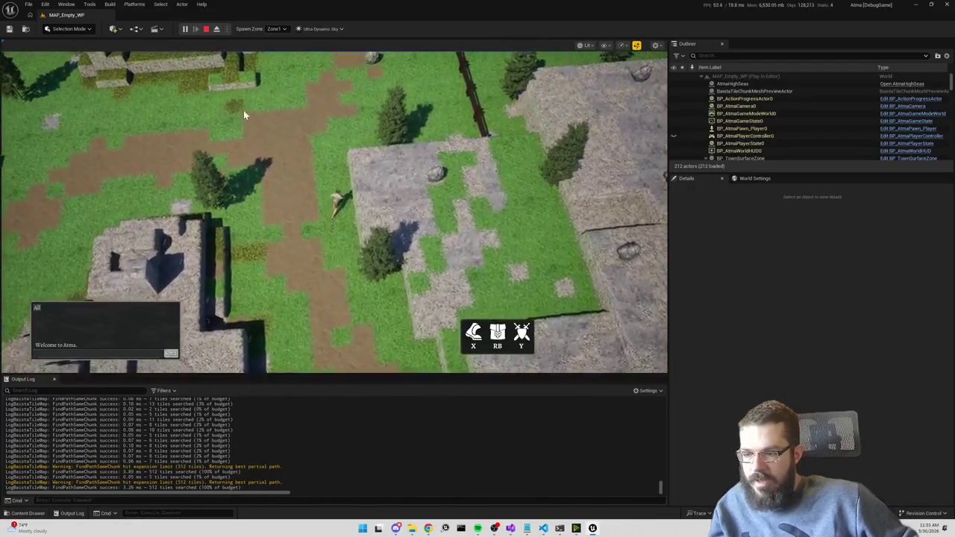
Stop the play session with Esc and bring the Command Prompt to the front.
key(Escape)
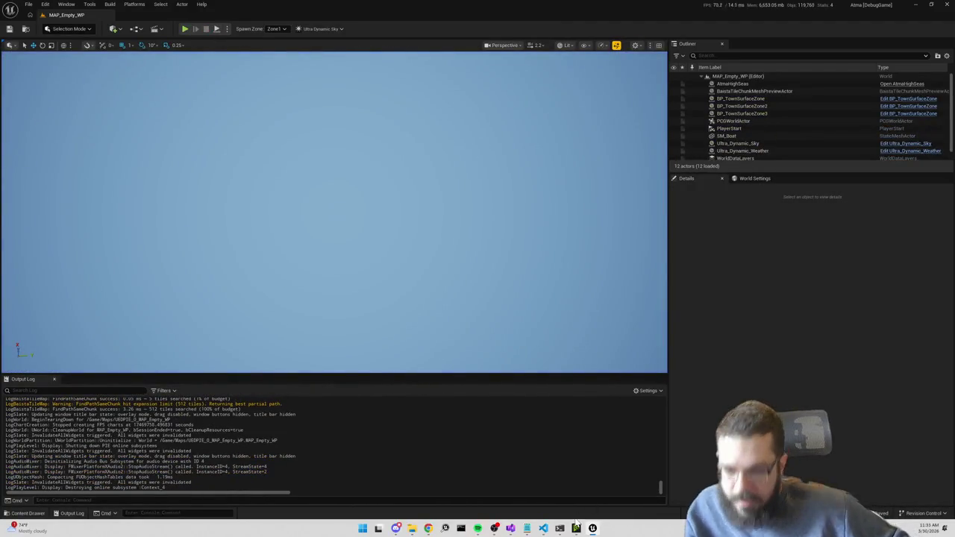
mouse_move(560, 528)
click(504, 487)
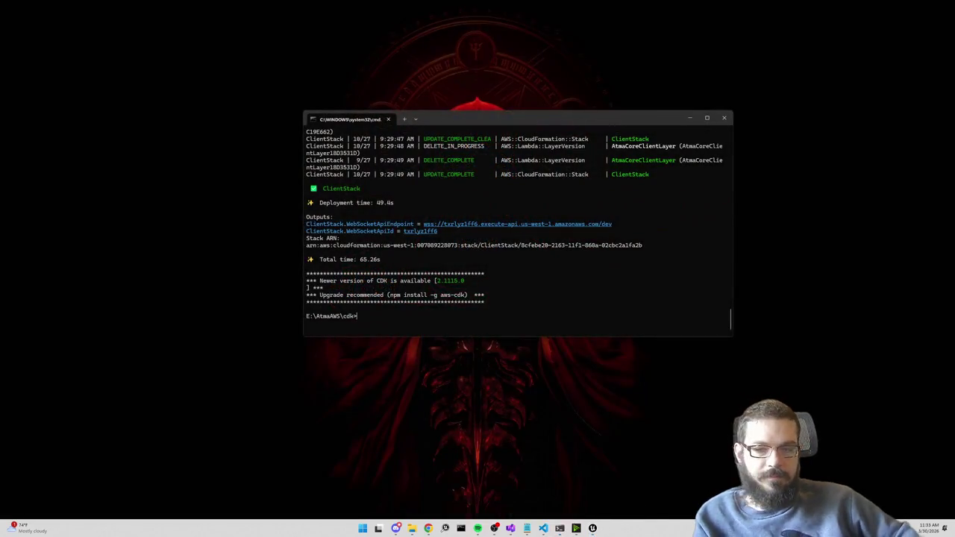
Wait for the ClientStack deployment to finish, then bring the Notepad bug notes forward.
mouse_move(559, 528)
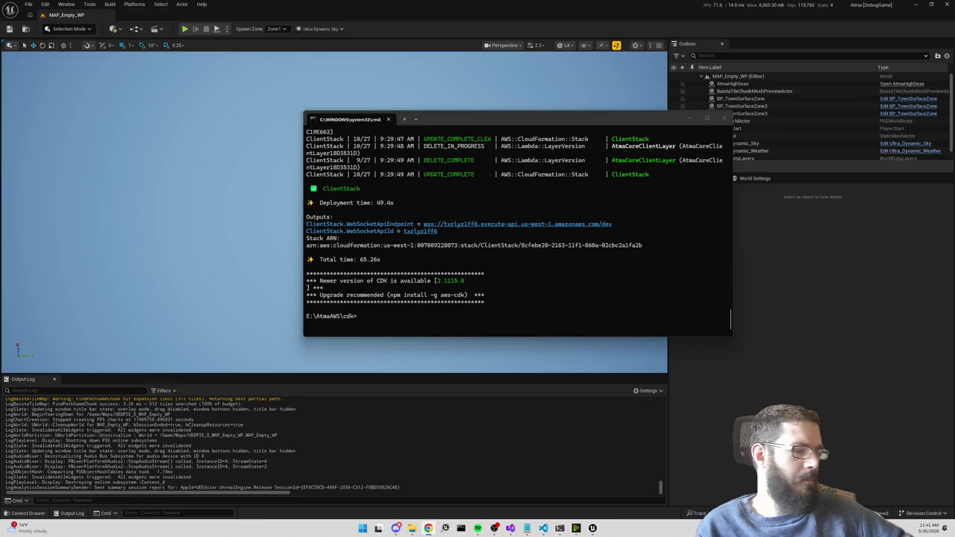
key(super+d)
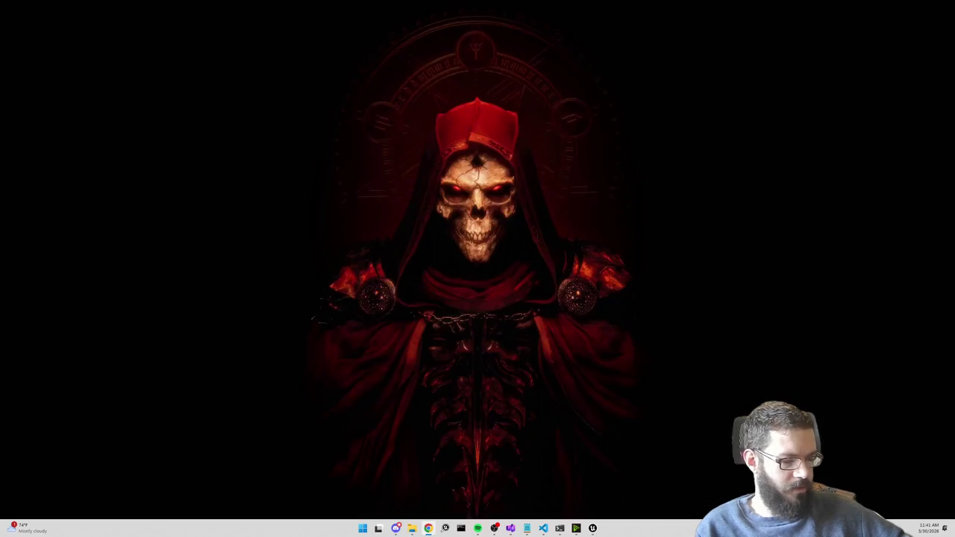
key(super+d)
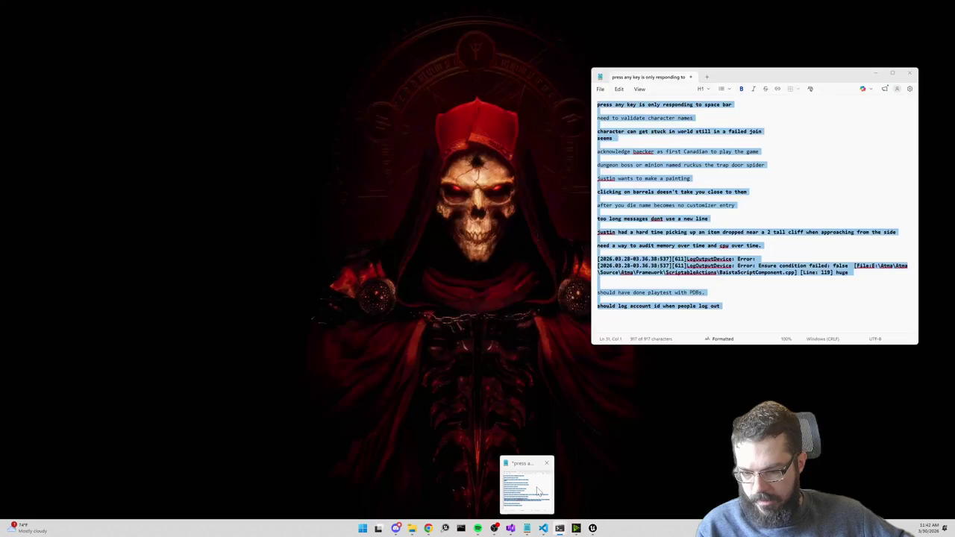
click(527, 485)
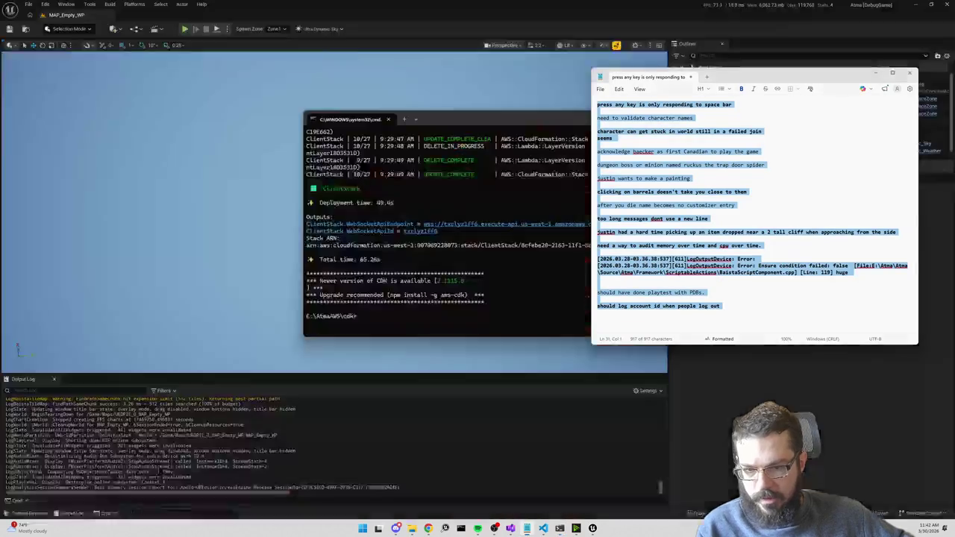
Clear the notes selection, show and restore the desktop, then bring Visual Studio forward with Code Search.
click(597, 298)
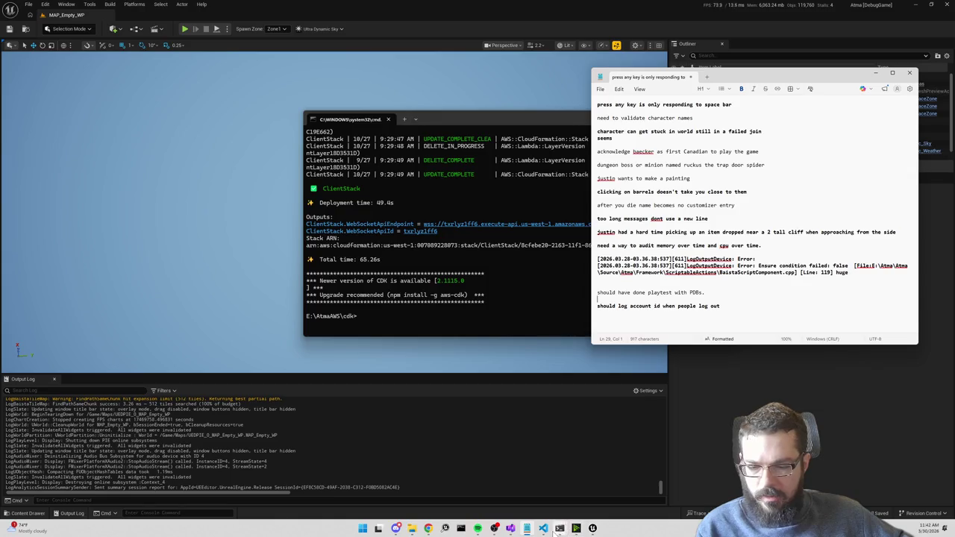
mouse_move(544, 527)
click(571, 495)
key(super+d)
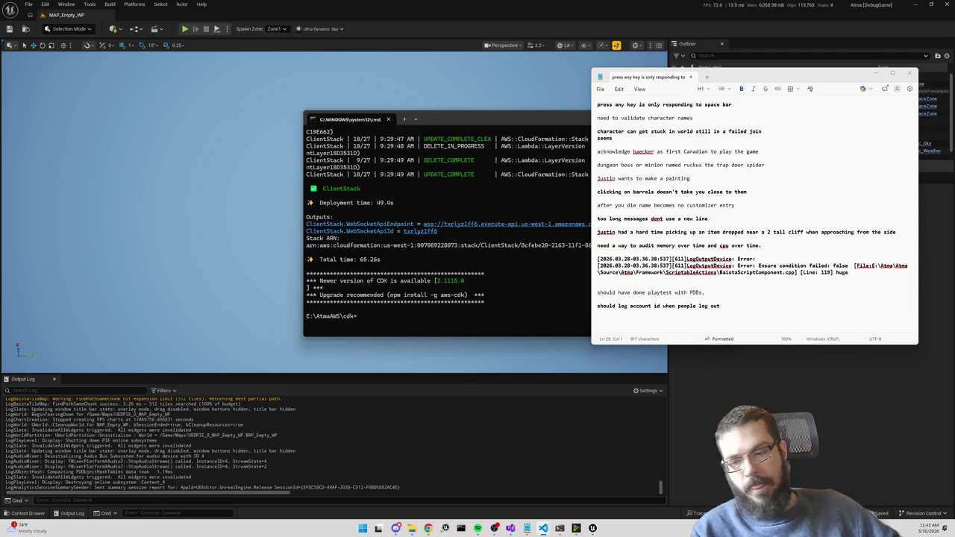
key(alt+Tab)
key(ctrl+t)
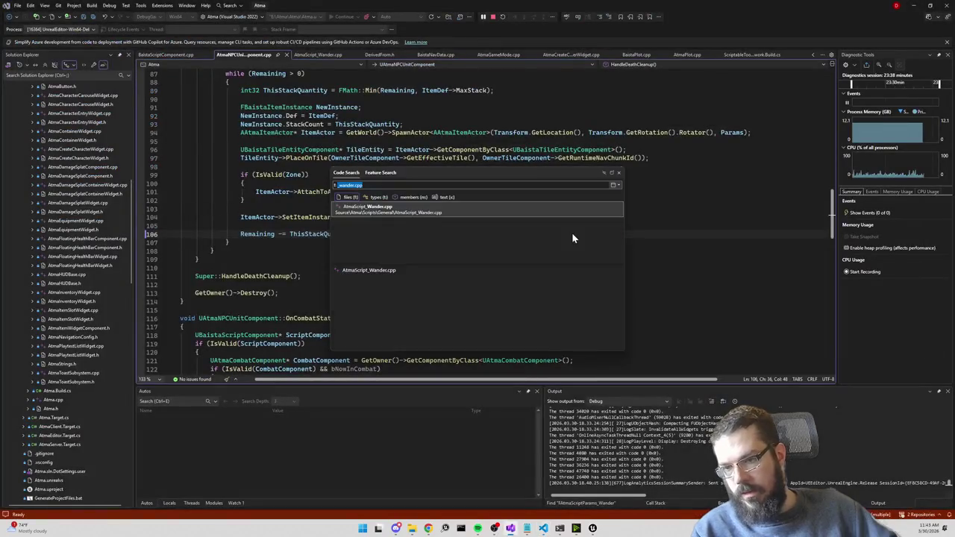
Open AtmaGameMode_World.cpp via a '_world.cpp' search and find '::logout(' in it.
text(_world.cpp)
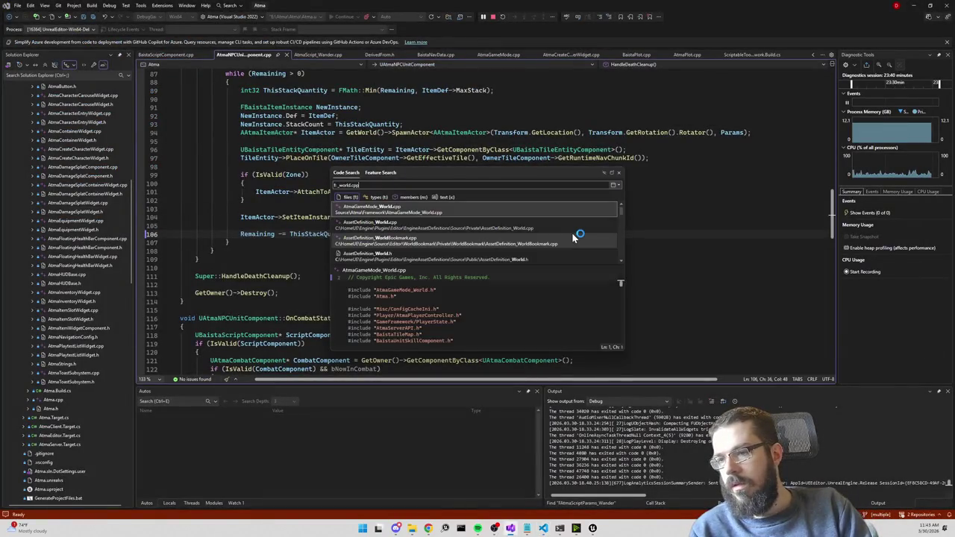
key(Return)
key(ctrl+f)
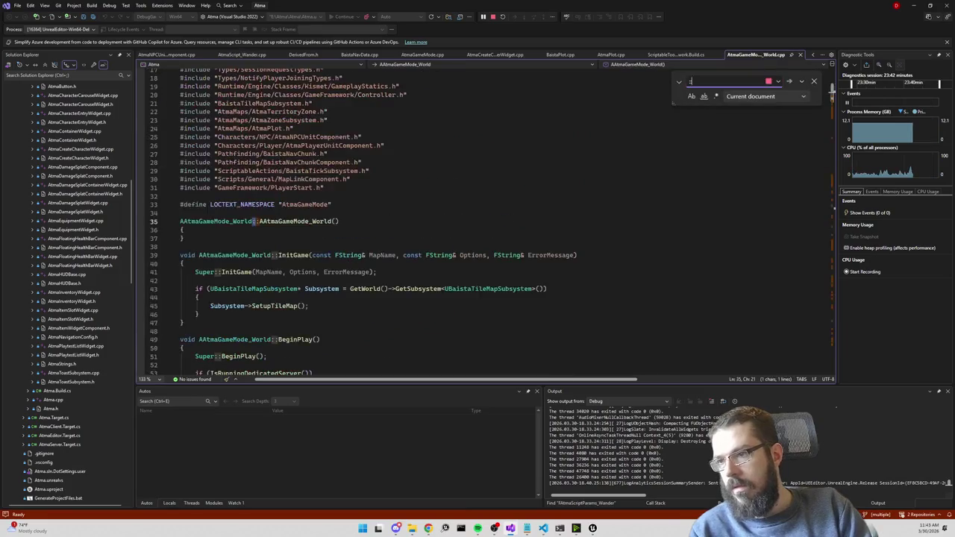
text(::logout()
scroll(485, 224, down, 3)
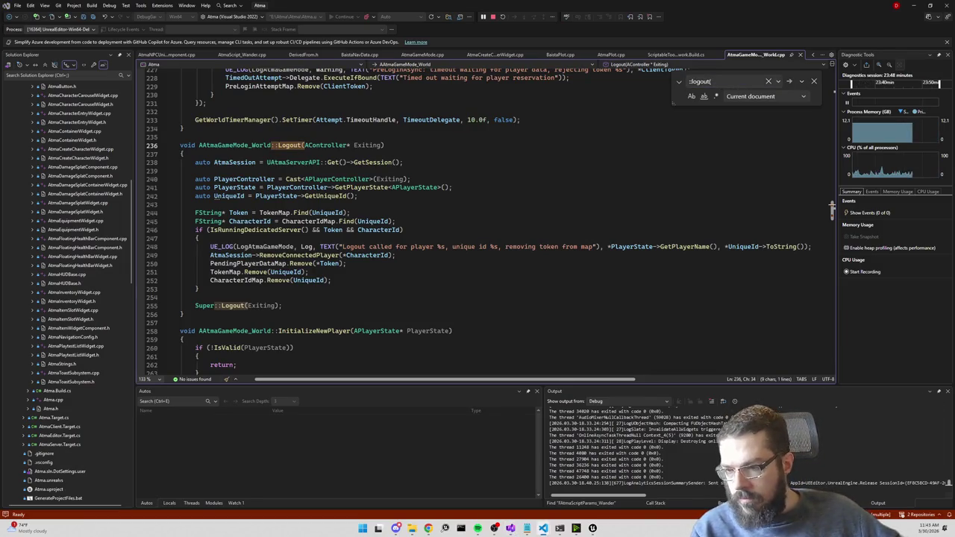
Try adding an account id to the Logout UE_LOG message, then undo the additions.
click(505, 246)
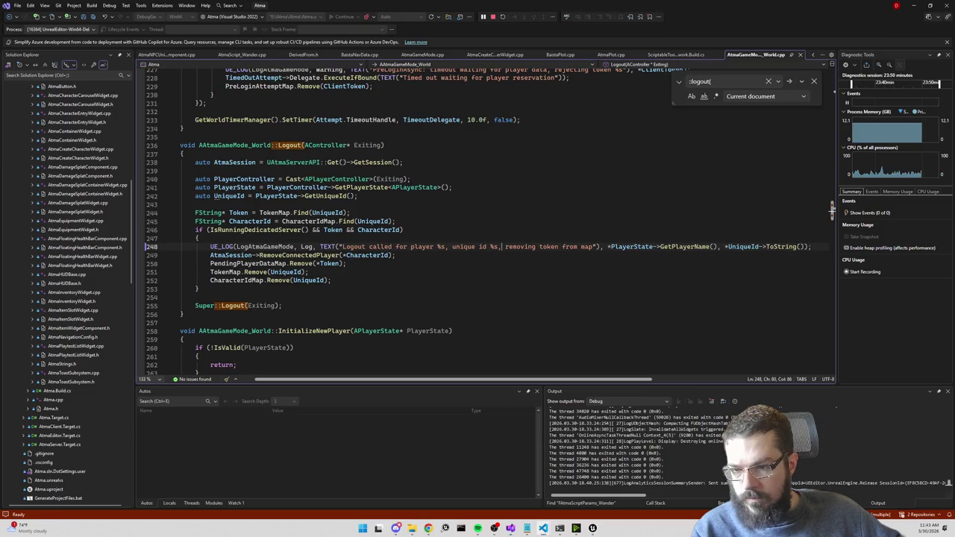
text(account id %s,)
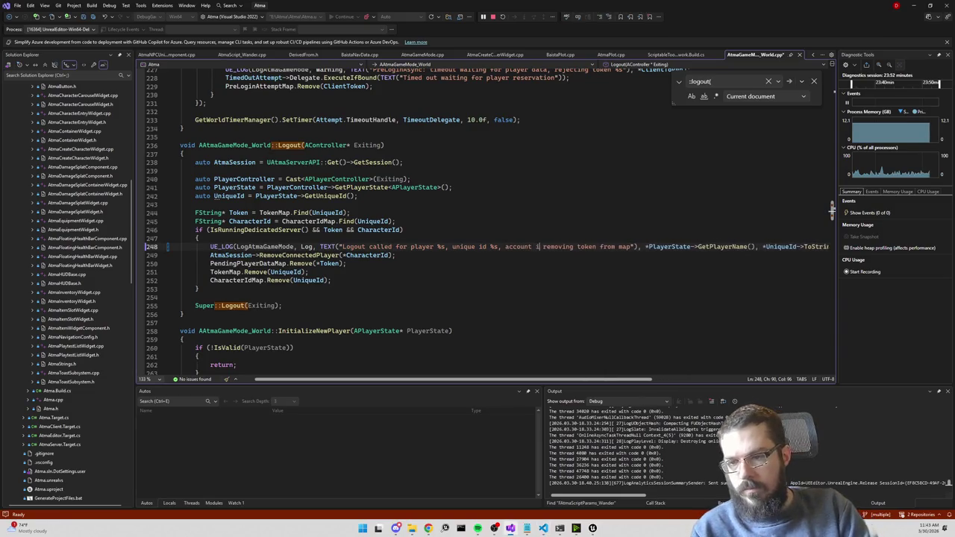
key(BackSpace)
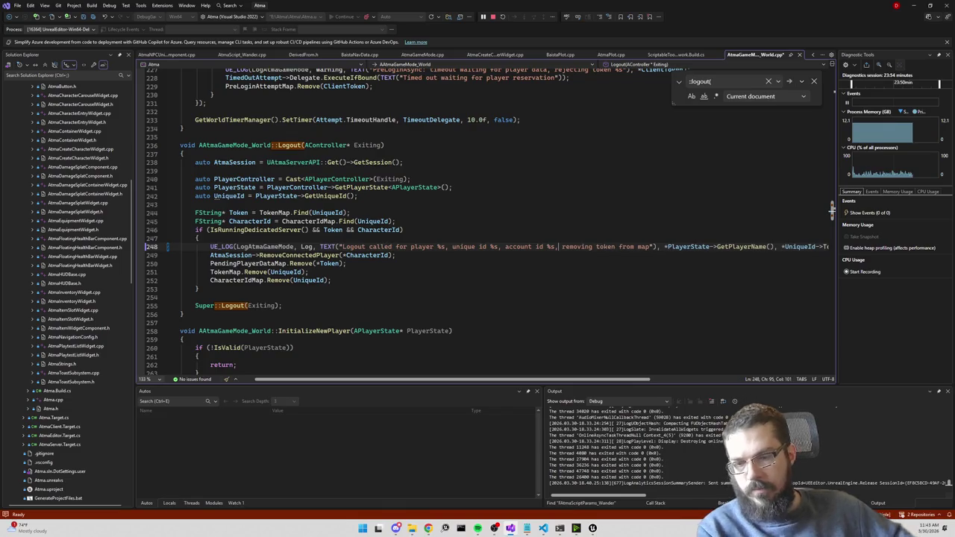
drag(624, 381, 703, 383)
key(End)
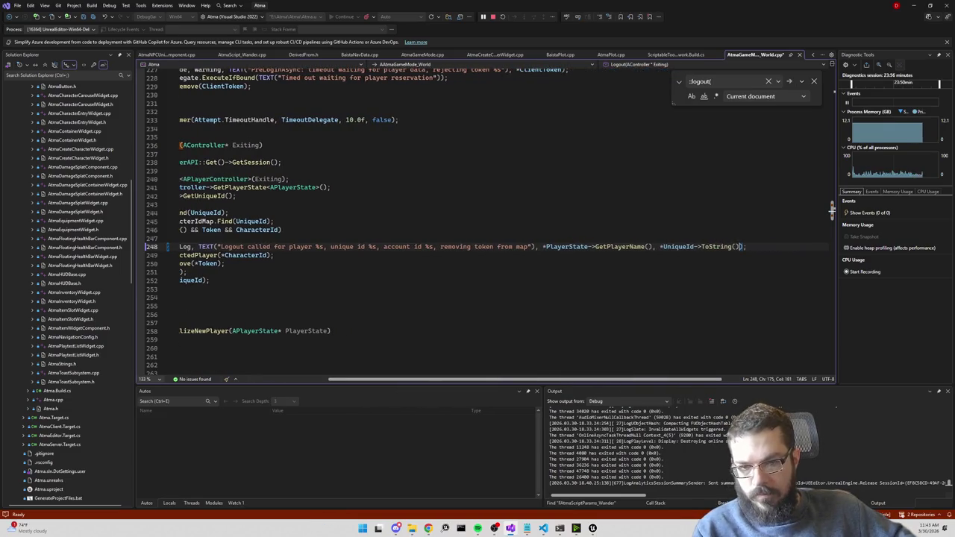
text(,)
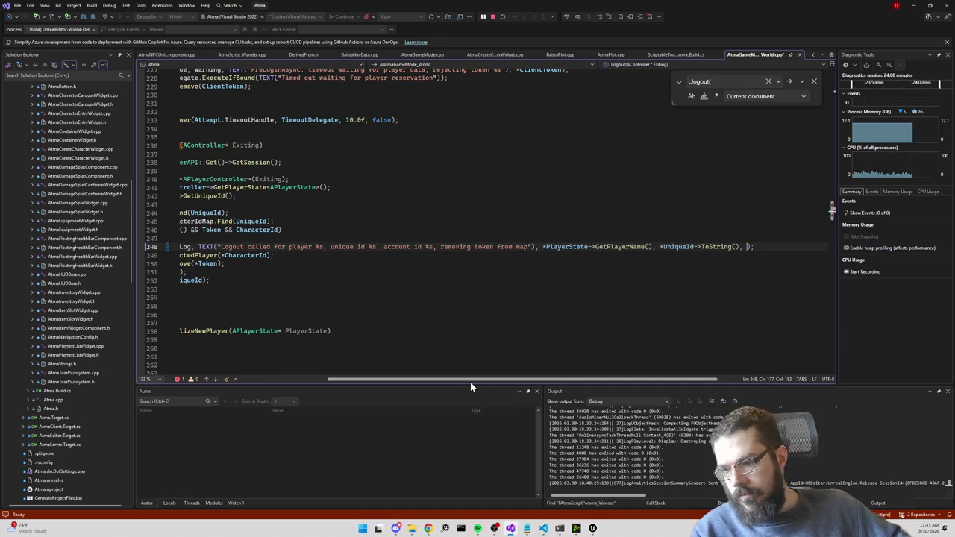
drag(475, 379, 393, 378)
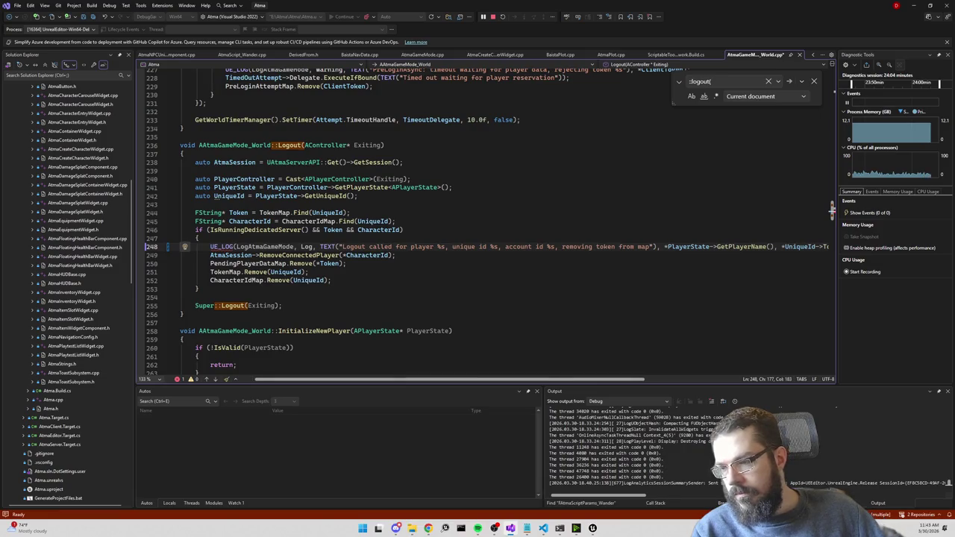
mouse_move(362, 255)
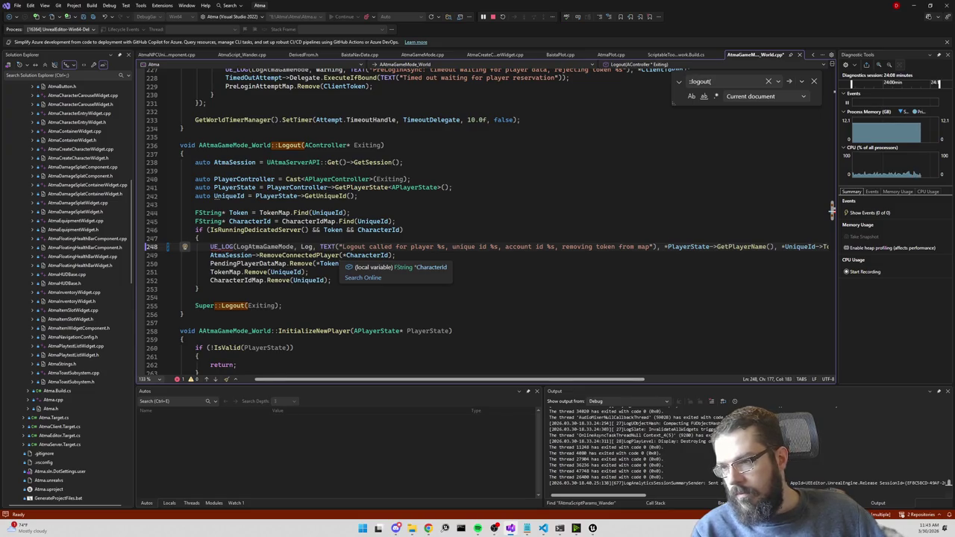
key(ctrl+z)
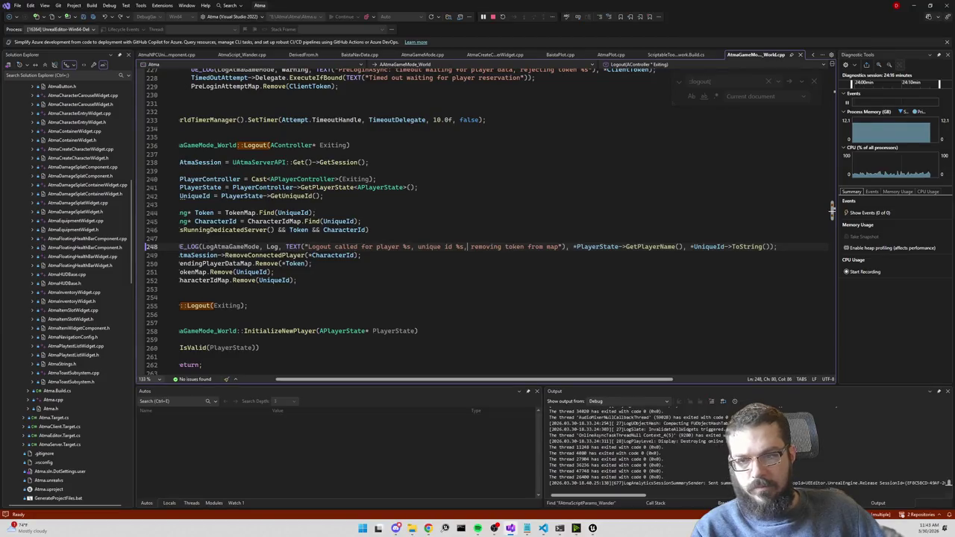
key(ctrl+y)
key(ctrl+z)
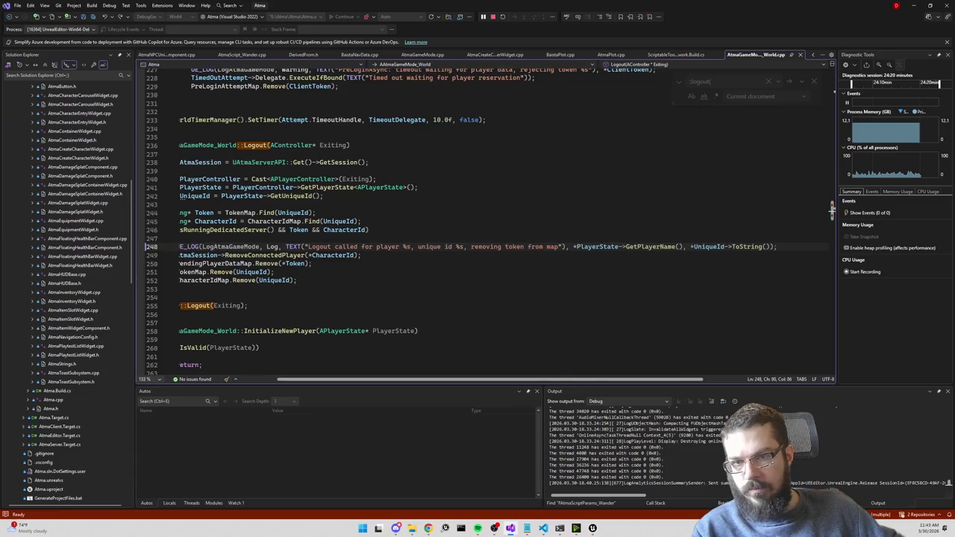
key(ctrl+f)
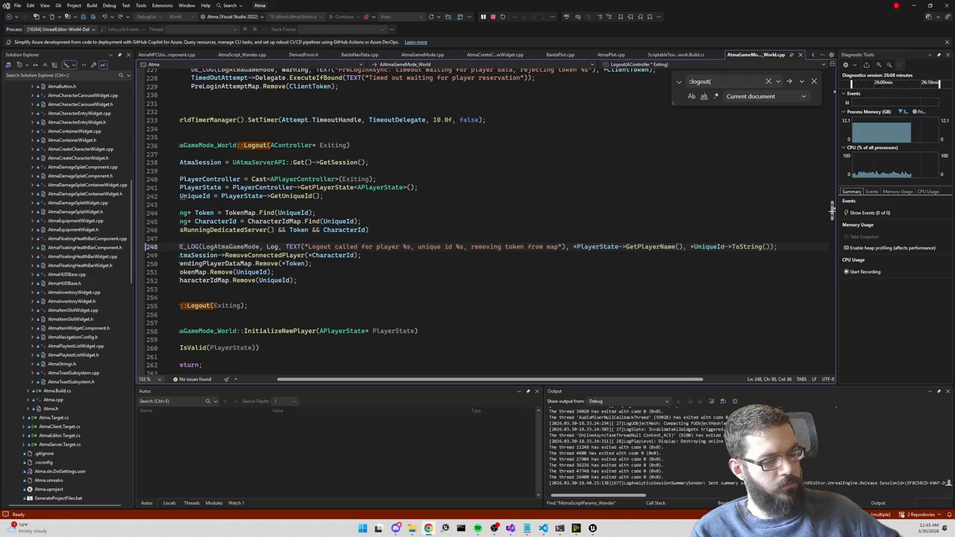
key(super+d)
key(super+d)
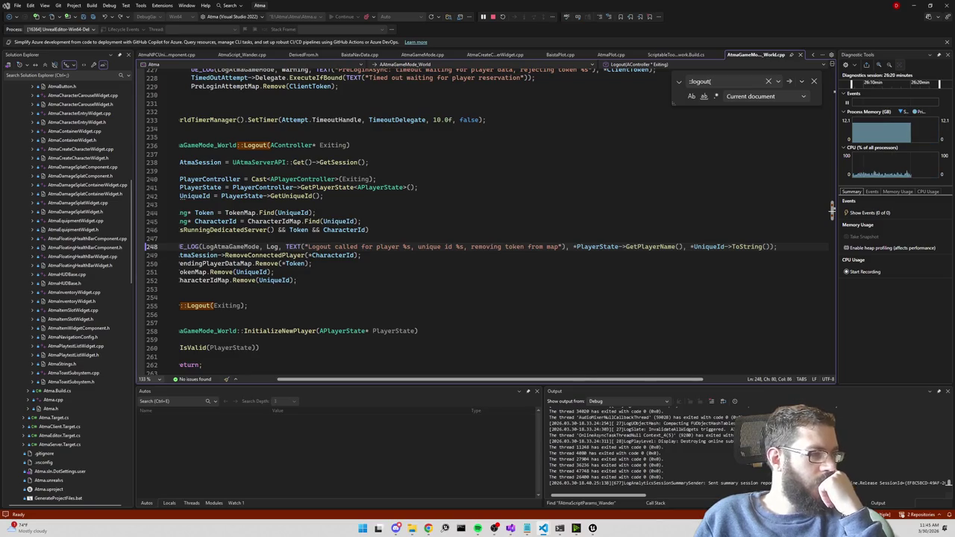
key(ctrl+minus)
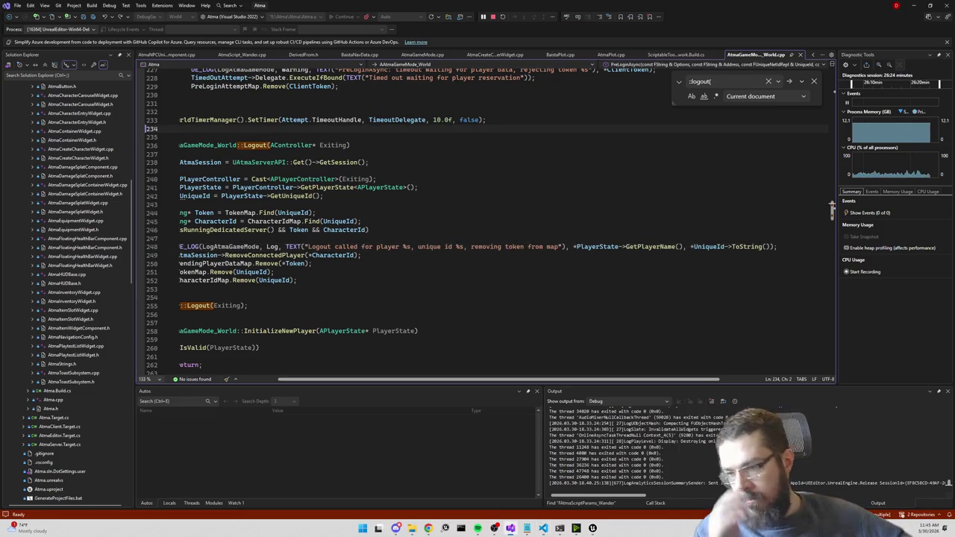
drag(321, 383, 297, 384)
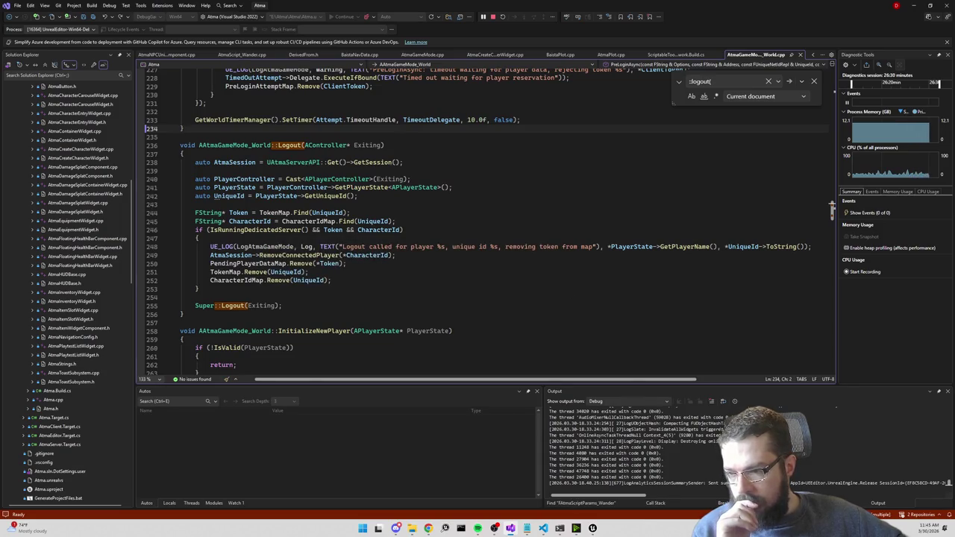
double_click(247, 263)
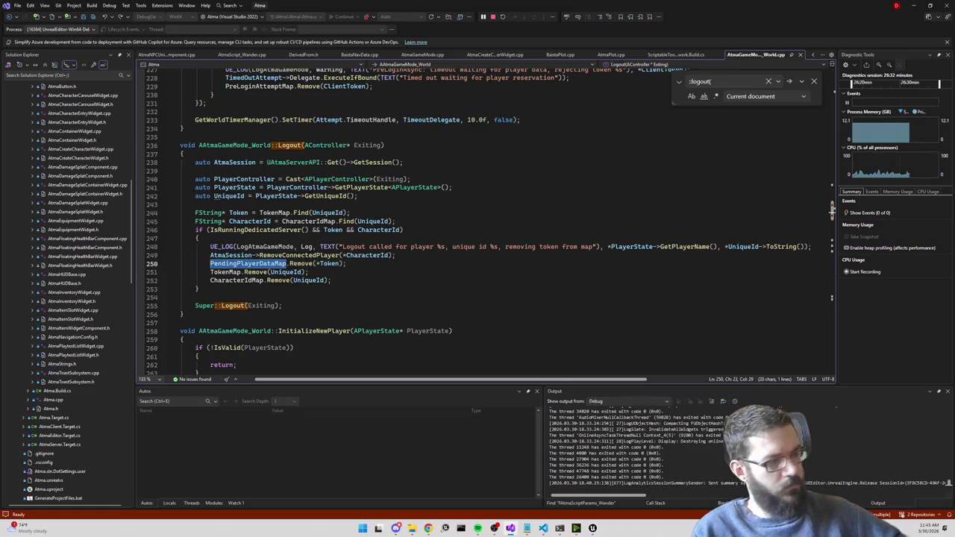